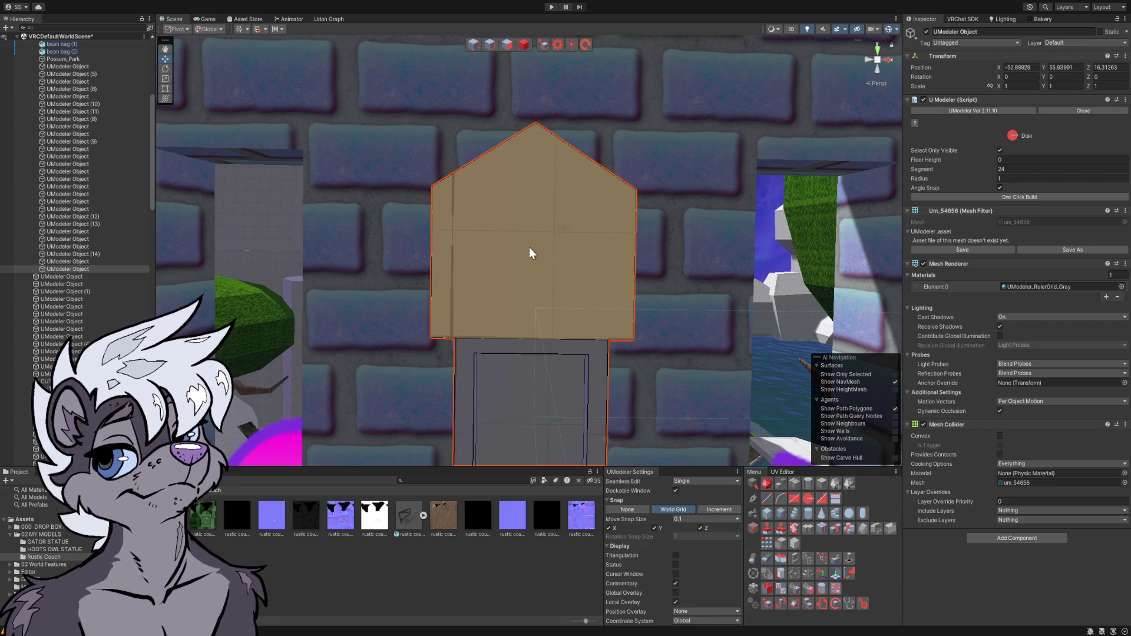
- Draw a 12-segment disc of radius 0.30 on the pillar's upper front face
{"action": "left_click_drag", "start_coordinate": [535, 252], "coordinate": [596, 261]}
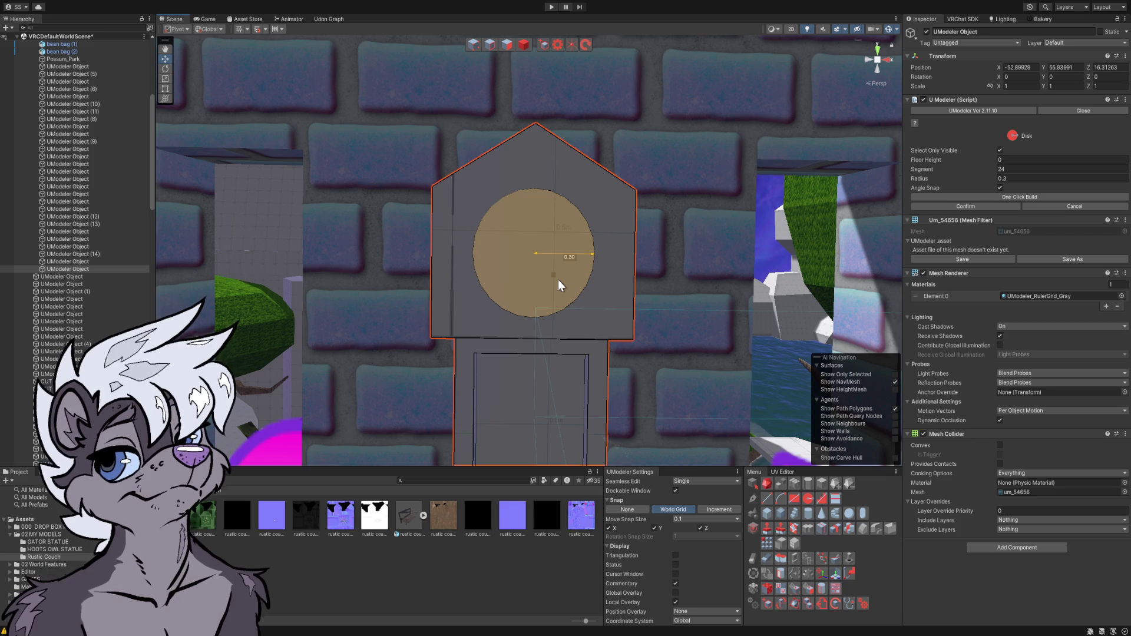
{"action": "key", "text": "Escape"}
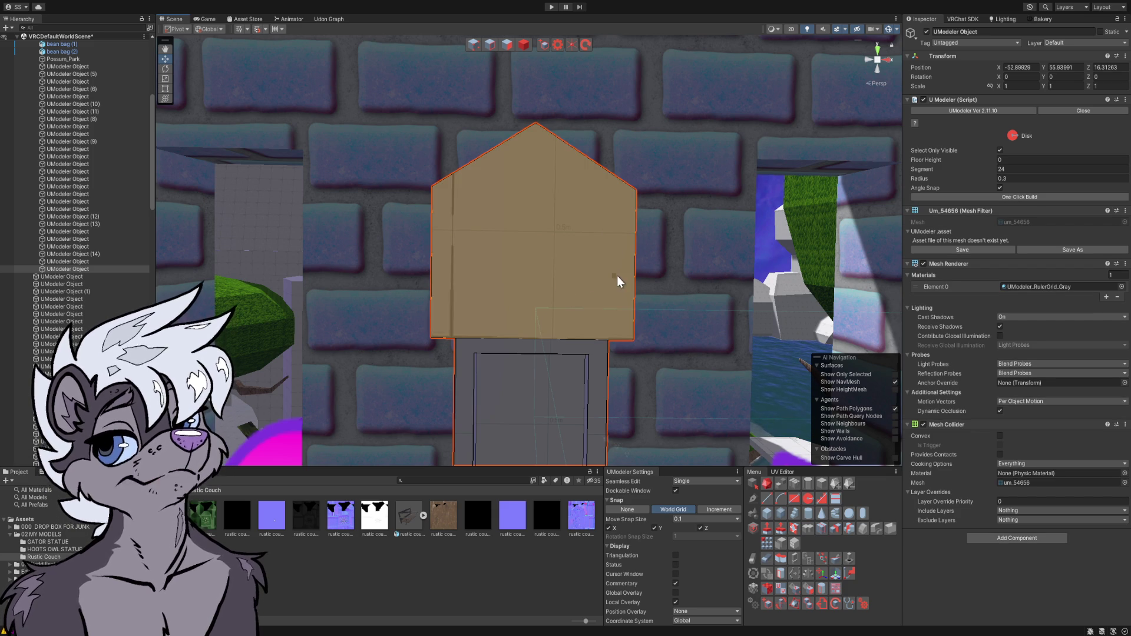
{"action": "left_click", "coordinate": [1009, 170]}
{"action": "type", "text": "12"}
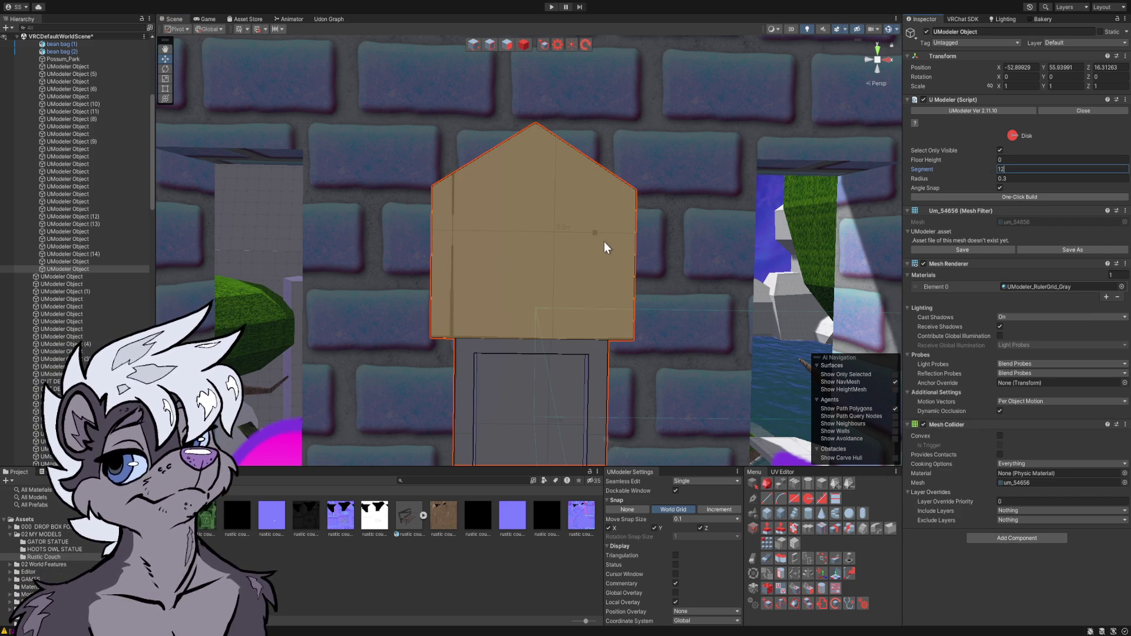
{"action": "left_click_drag", "start_coordinate": [534, 253], "coordinate": [600, 263]}
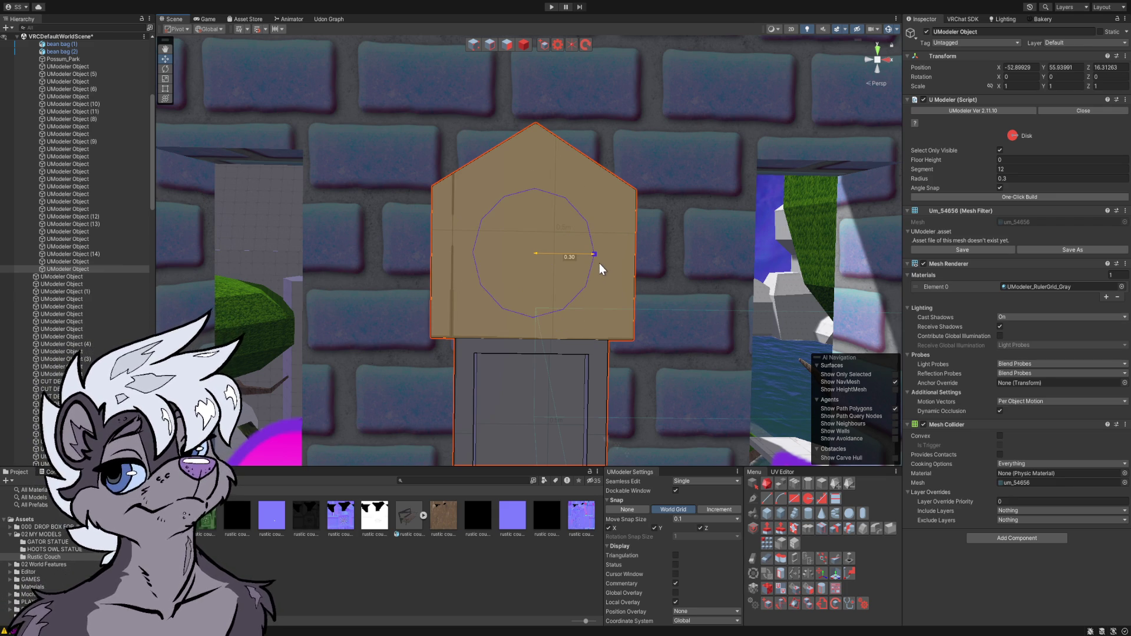
{"action": "mouse_move", "coordinate": [599, 263]}
{"action": "left_mouse_down"}
{"action": "mouse_move", "coordinate": [669, 253]}
{"action": "mouse_move", "coordinate": [617, 258]}
{"action": "left_mouse_up"}
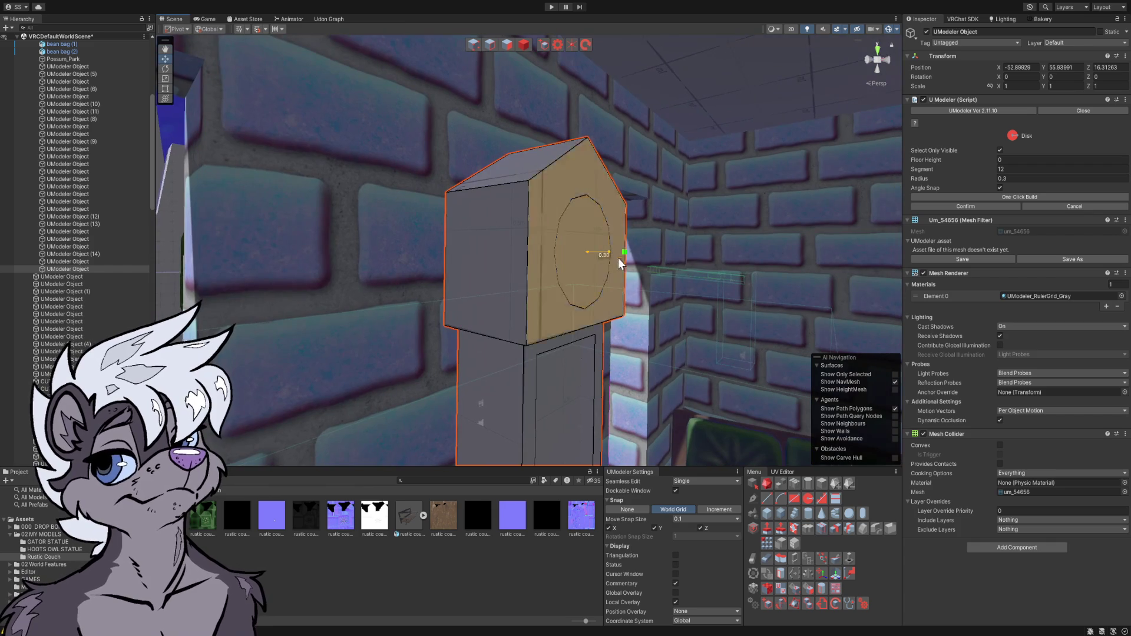
- Select the disc face and reshape it into a regular 14-sided face
{"action": "left_click", "coordinate": [507, 47]}
{"action": "left_click", "coordinate": [567, 232]}
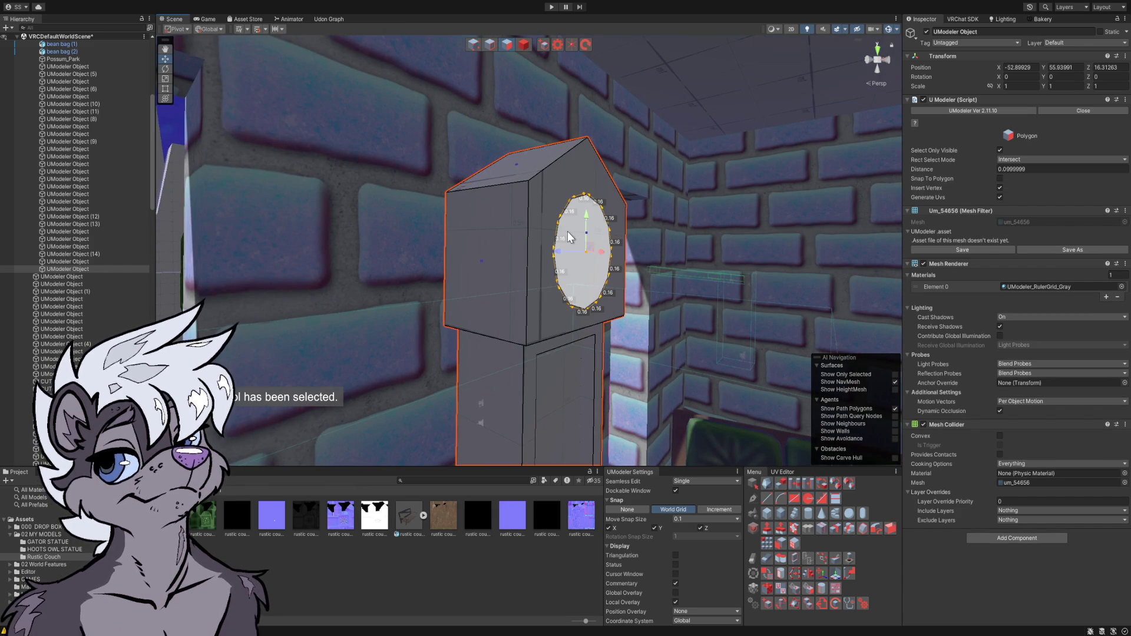
{"action": "left_click_drag", "start_coordinate": [570, 255], "coordinate": [579, 260]}
{"action": "scroll", "coordinate": [579, 260], "scroll_direction": "up", "scroll_amount": 5}
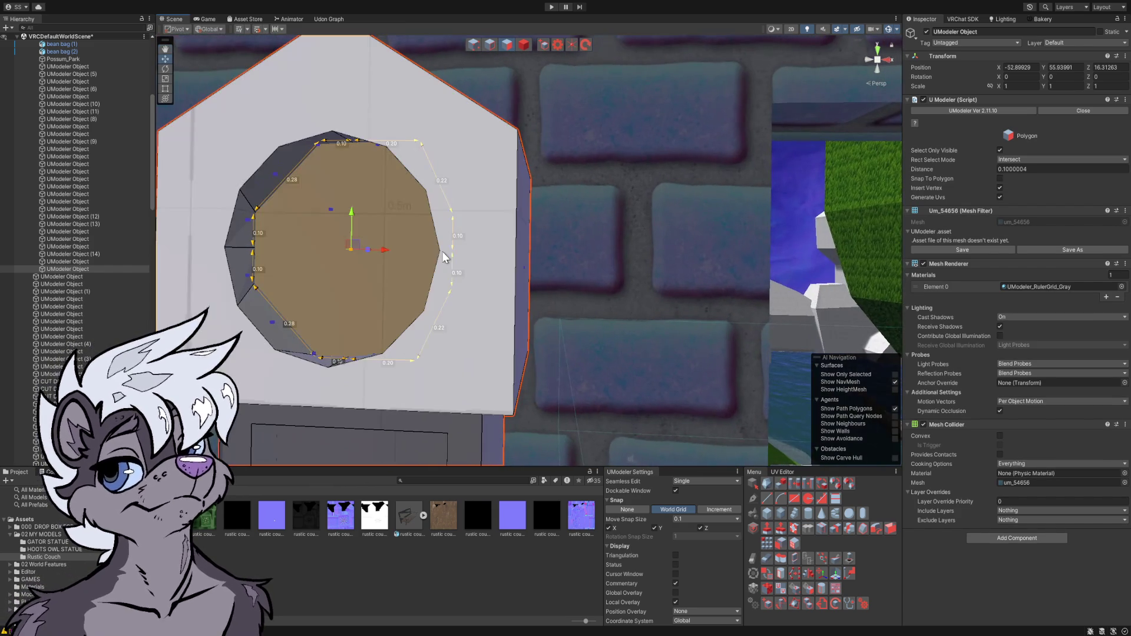
{"action": "left_click", "coordinate": [448, 256]}
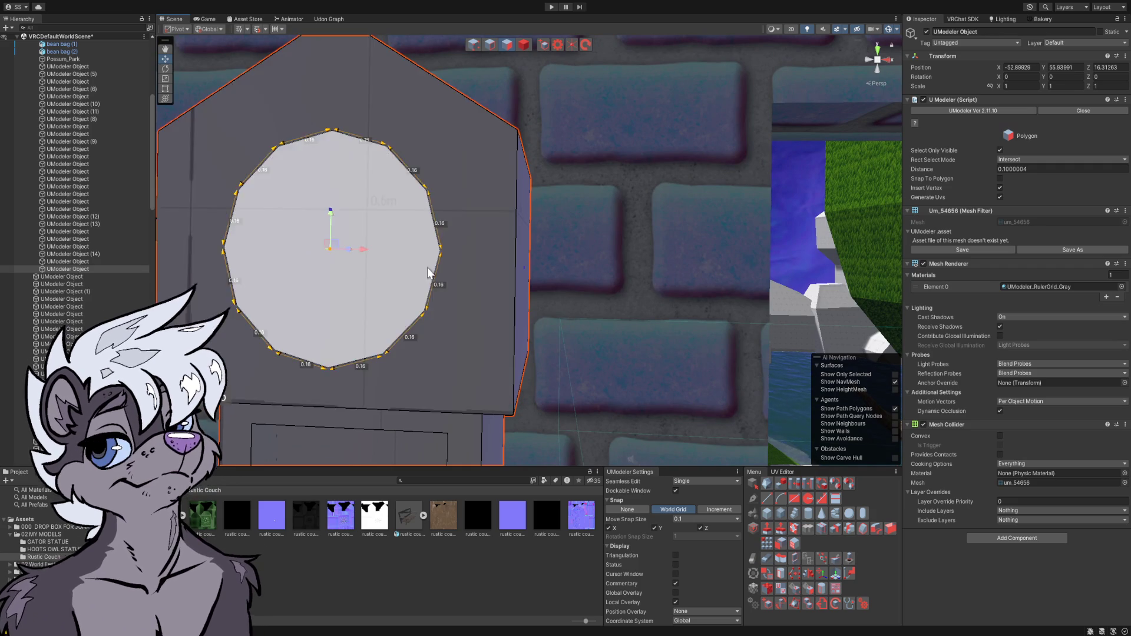
- With Increment snapping, push the round face about 0.1 into the pillar as a recess
{"action": "left_click", "coordinate": [712, 510]}
{"action": "mouse_move", "coordinate": [475, 333]}
{"action": "left_mouse_down"}
{"action": "mouse_move", "coordinate": [461, 326]}
{"action": "mouse_move", "coordinate": [575, 323]}
{"action": "left_mouse_up"}
{"action": "mouse_move", "coordinate": [539, 229]}
{"action": "left_mouse_down"}
{"action": "mouse_move", "coordinate": [530, 235]}
{"action": "mouse_move", "coordinate": [558, 249]}
{"action": "mouse_move", "coordinate": [501, 265]}
{"action": "left_mouse_up"}
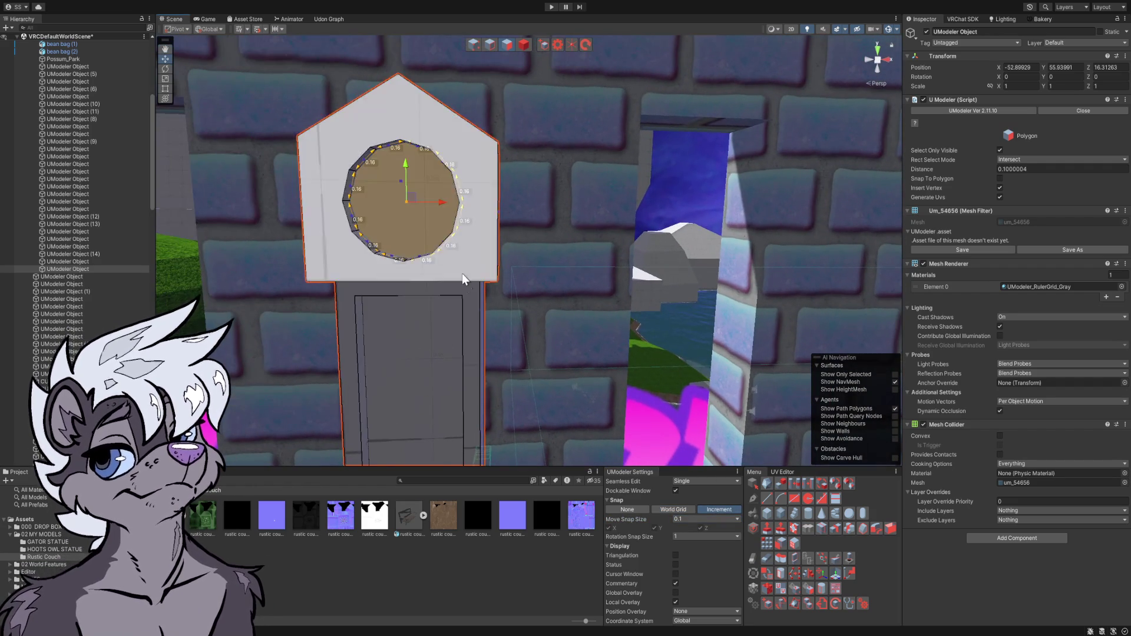
{"action": "left_click", "coordinate": [493, 555]}
- Zoom the Scene view out and search the Project panel for 'brown'
{"action": "scroll", "coordinate": [501, 346], "scroll_direction": "down", "scroll_amount": 15}
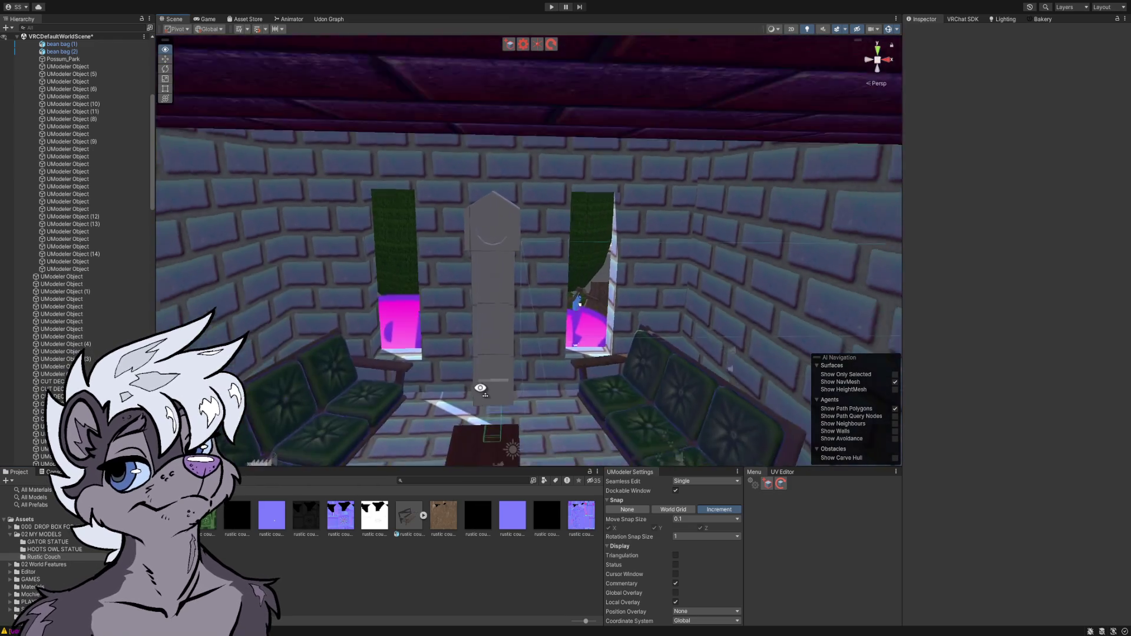
{"action": "scroll", "coordinate": [502, 347], "scroll_direction": "up", "scroll_amount": 10}
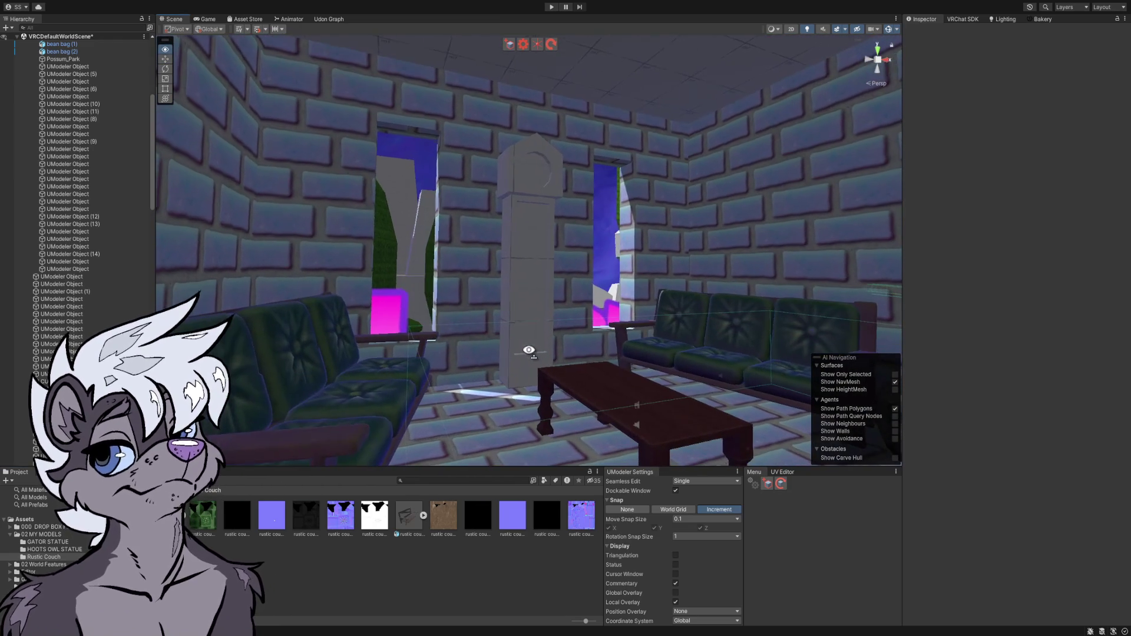
{"action": "left_click", "coordinate": [443, 480]}
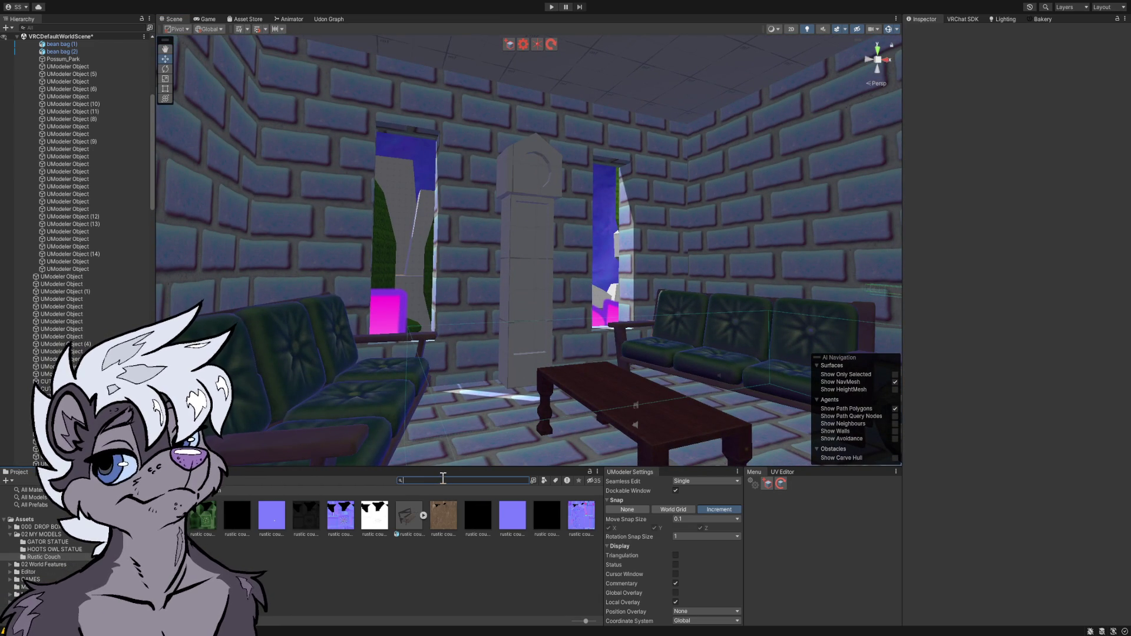
{"action": "type", "text": "brown"}
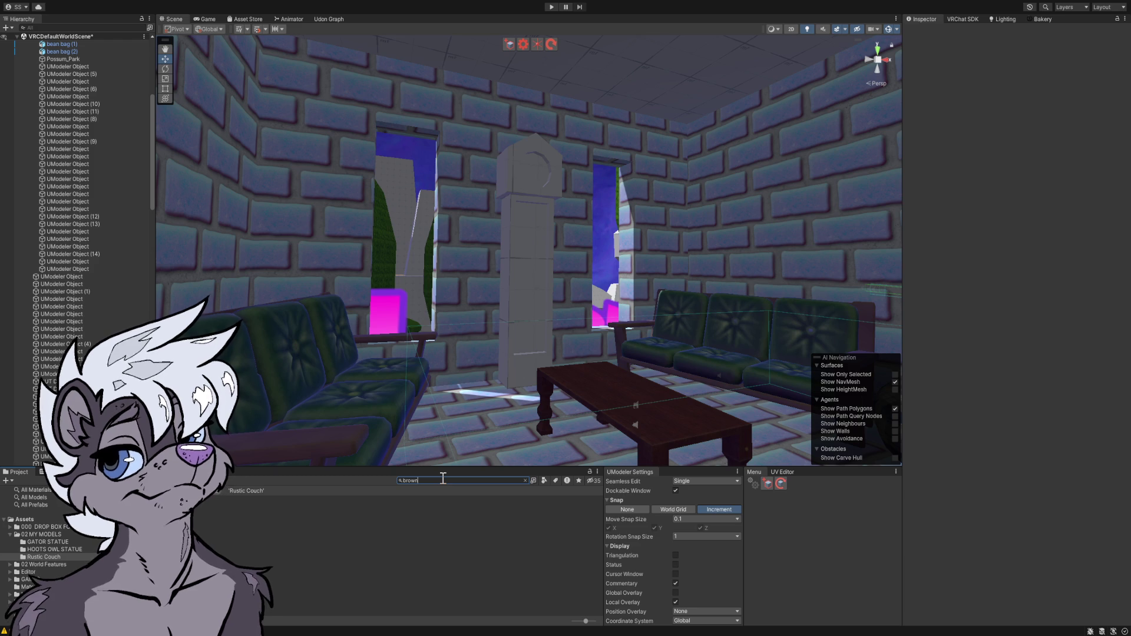
- Search the Project panel for 'wood', clear the search, and orbit around the lounge room
{"action": "key", "text": "BackSpace"}
{"action": "type", "text": "wood"}
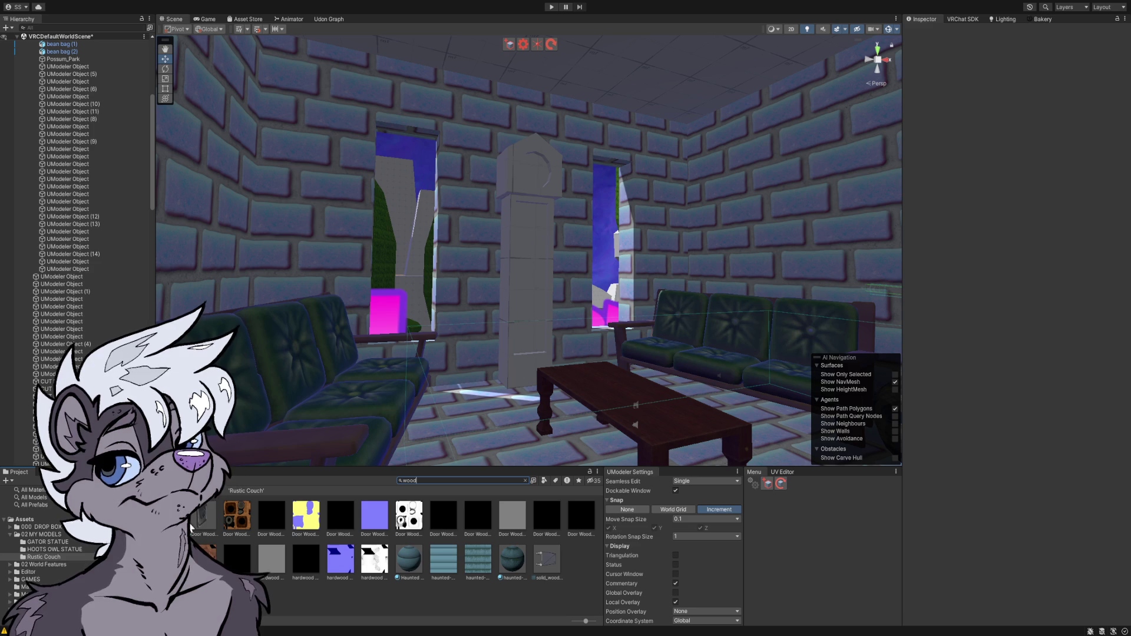
{"action": "left_click", "coordinate": [525, 481]}
{"action": "mouse_move", "coordinate": [524, 414]}
{"action": "left_mouse_down"}
{"action": "mouse_move", "coordinate": [476, 385]}
{"action": "mouse_move", "coordinate": [434, 381]}
{"action": "mouse_move", "coordinate": [500, 386]}
{"action": "left_mouse_up"}
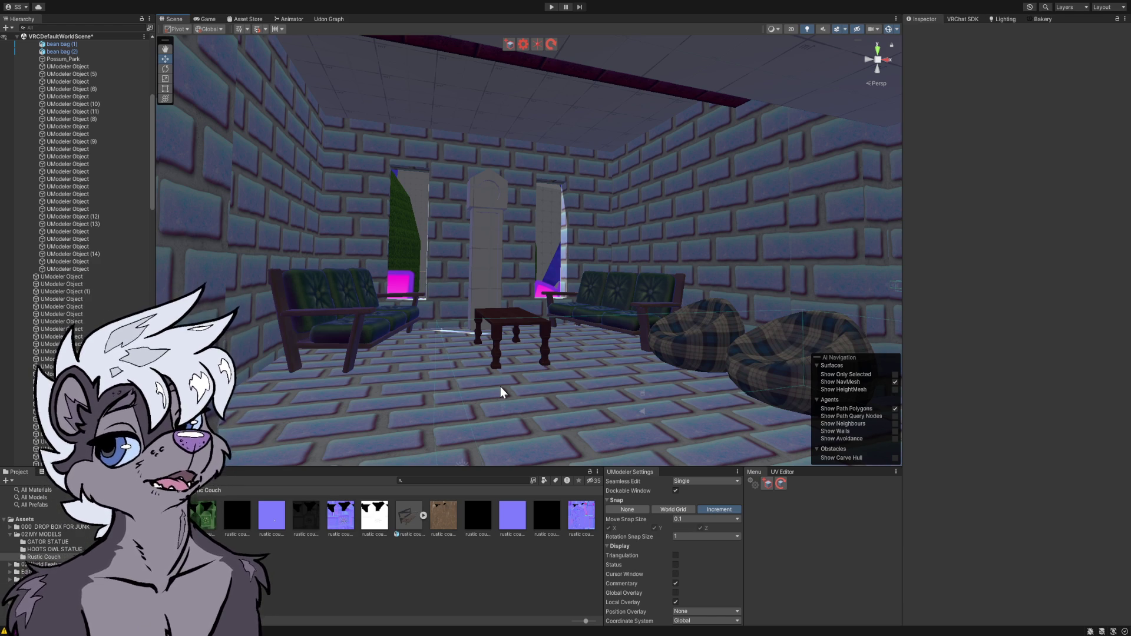
- Fly the Scene camera over to the galaxy staircase with the green GAME ROOM sign
{"action": "mouse_move", "coordinate": [491, 349]}
{"action": "left_mouse_down"}
{"action": "mouse_move", "coordinate": [478, 316]}
{"action": "mouse_move", "coordinate": [538, 336]}
{"action": "mouse_move", "coordinate": [511, 294]}
{"action": "mouse_move", "coordinate": [483, 277]}
{"action": "mouse_move", "coordinate": [391, 300]}
{"action": "mouse_move", "coordinate": [318, 409]}
{"action": "mouse_move", "coordinate": [621, 353]}
{"action": "mouse_move", "coordinate": [651, 330]}
{"action": "mouse_move", "coordinate": [646, 308]}
{"action": "mouse_move", "coordinate": [610, 291]}
{"action": "mouse_move", "coordinate": [706, 321]}
{"action": "mouse_move", "coordinate": [859, 341]}
{"action": "mouse_move", "coordinate": [861, 322]}
{"action": "mouse_move", "coordinate": [806, 347]}
{"action": "mouse_move", "coordinate": [685, 362]}
{"action": "mouse_move", "coordinate": [579, 417]}
{"action": "mouse_move", "coordinate": [512, 419]}
{"action": "mouse_move", "coordinate": [770, 360]}
{"action": "mouse_move", "coordinate": [782, 313]}
{"action": "mouse_move", "coordinate": [893, 290]}
{"action": "mouse_move", "coordinate": [913, 242]}
{"action": "mouse_move", "coordinate": [945, 291]}
{"action": "mouse_move", "coordinate": [902, 336]}
{"action": "mouse_move", "coordinate": [1037, 363]}
{"action": "mouse_move", "coordinate": [972, 327]}
{"action": "mouse_move", "coordinate": [980, 358]}
{"action": "mouse_move", "coordinate": [1015, 359]}
{"action": "mouse_move", "coordinate": [951, 336]}
{"action": "mouse_move", "coordinate": [1057, 355]}
{"action": "mouse_move", "coordinate": [1102, 345]}
{"action": "mouse_move", "coordinate": [915, 317]}
{"action": "mouse_move", "coordinate": [897, 331]}
{"action": "mouse_move", "coordinate": [1024, 370]}
{"action": "mouse_move", "coordinate": [966, 387]}
{"action": "mouse_move", "coordinate": [972, 406]}
{"action": "left_mouse_up"}
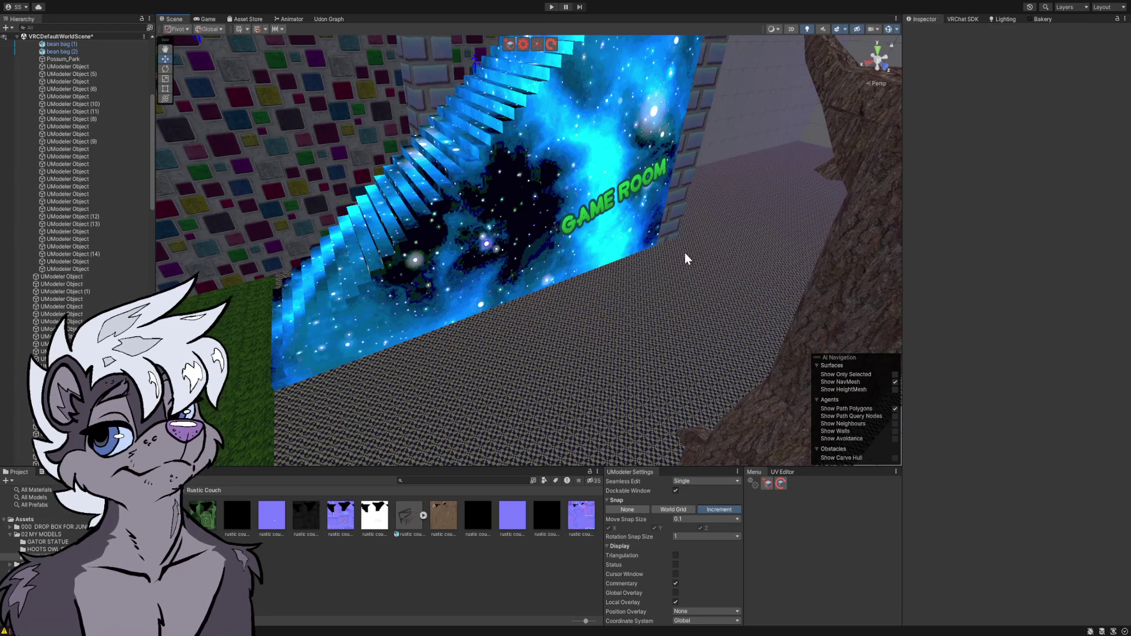
- Select the floor and set UModeler's Box tool to World Grid snapping with move size 0.5
{"action": "left_click", "coordinate": [685, 253]}
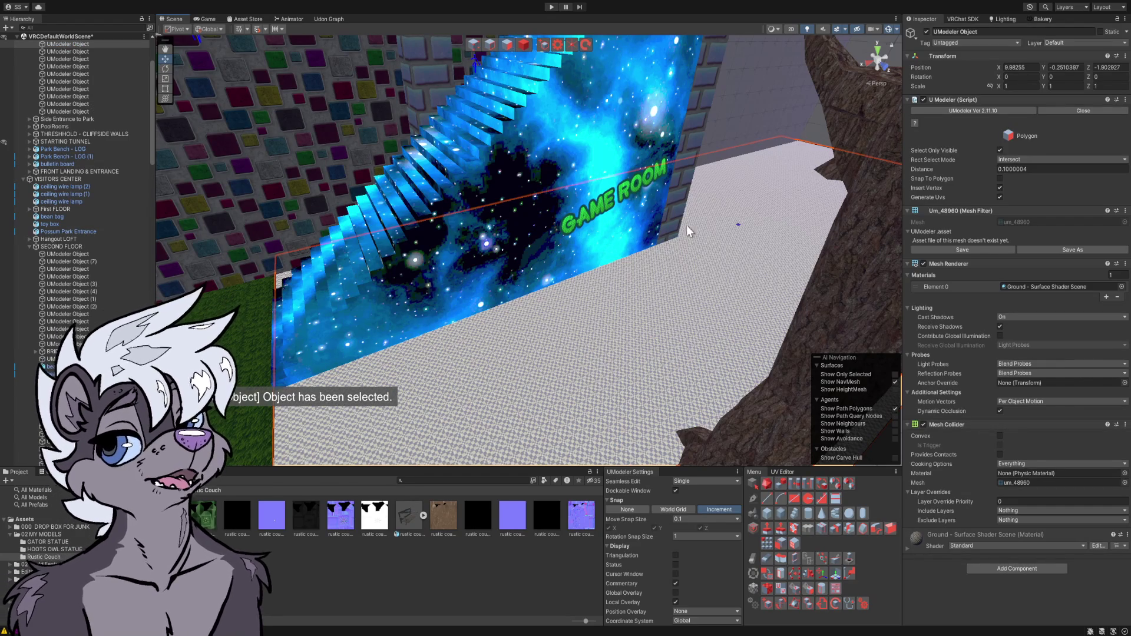
{"action": "left_click", "coordinate": [767, 484]}
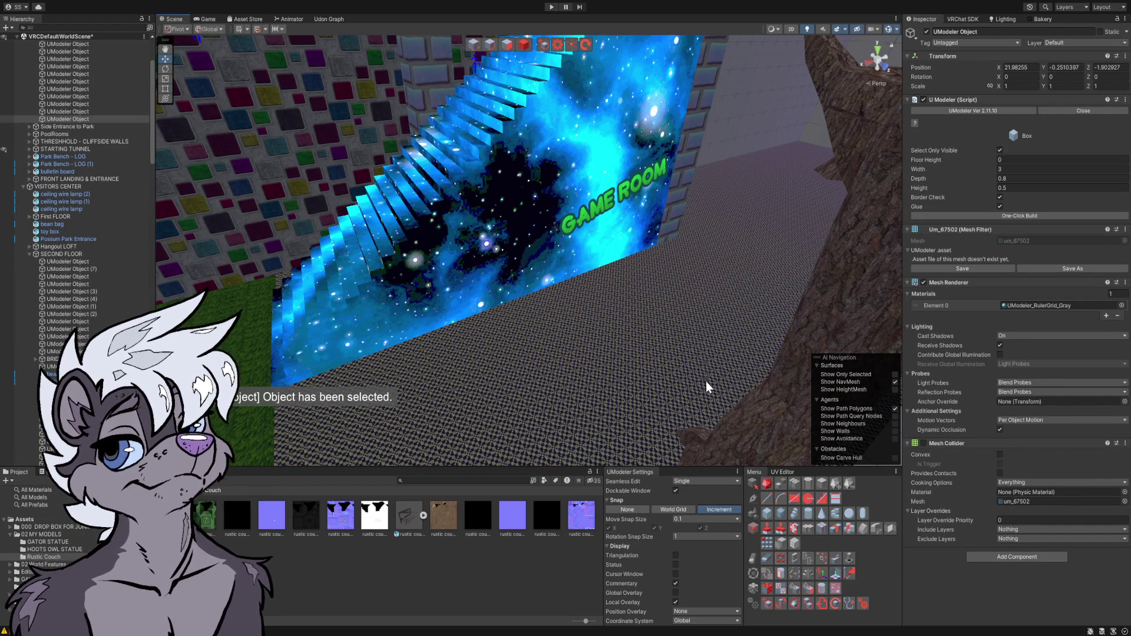
{"action": "left_click", "coordinate": [684, 510]}
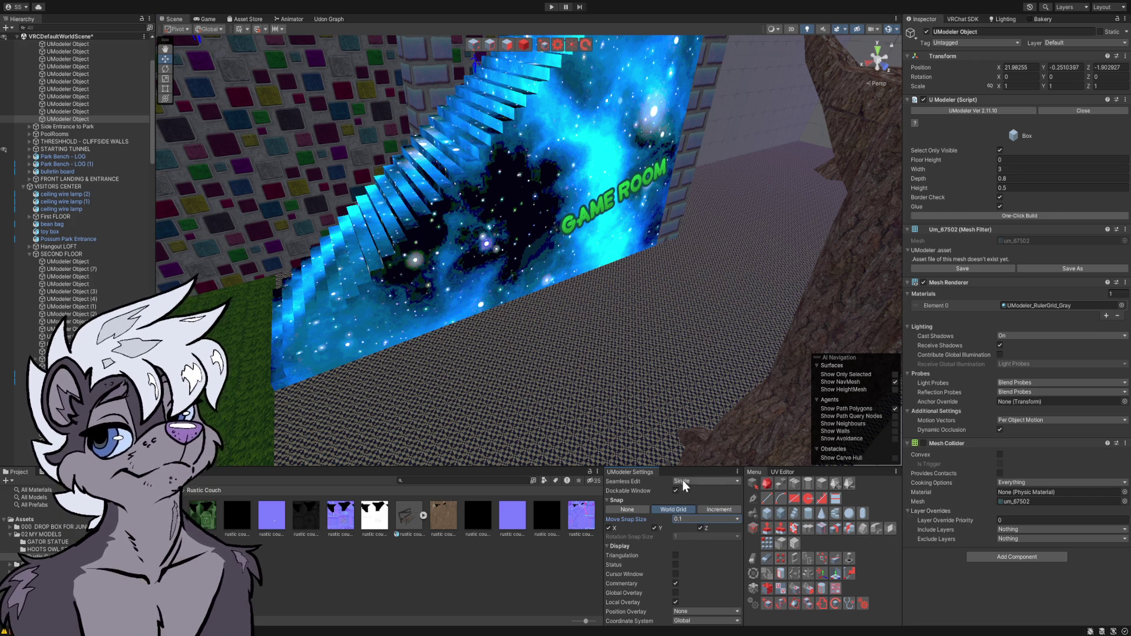
{"action": "left_click", "coordinate": [688, 517]}
{"action": "left_click", "coordinate": [698, 419]}
- Build an 11-wide, 4-high wall box, then a 4 by 0.5 box raised 6.5 high in the gap
{"action": "mouse_move", "coordinate": [677, 239]}
{"action": "left_mouse_down"}
{"action": "mouse_move", "coordinate": [665, 258]}
{"action": "mouse_move", "coordinate": [524, 332]}
{"action": "mouse_move", "coordinate": [280, 401]}
{"action": "left_mouse_up"}
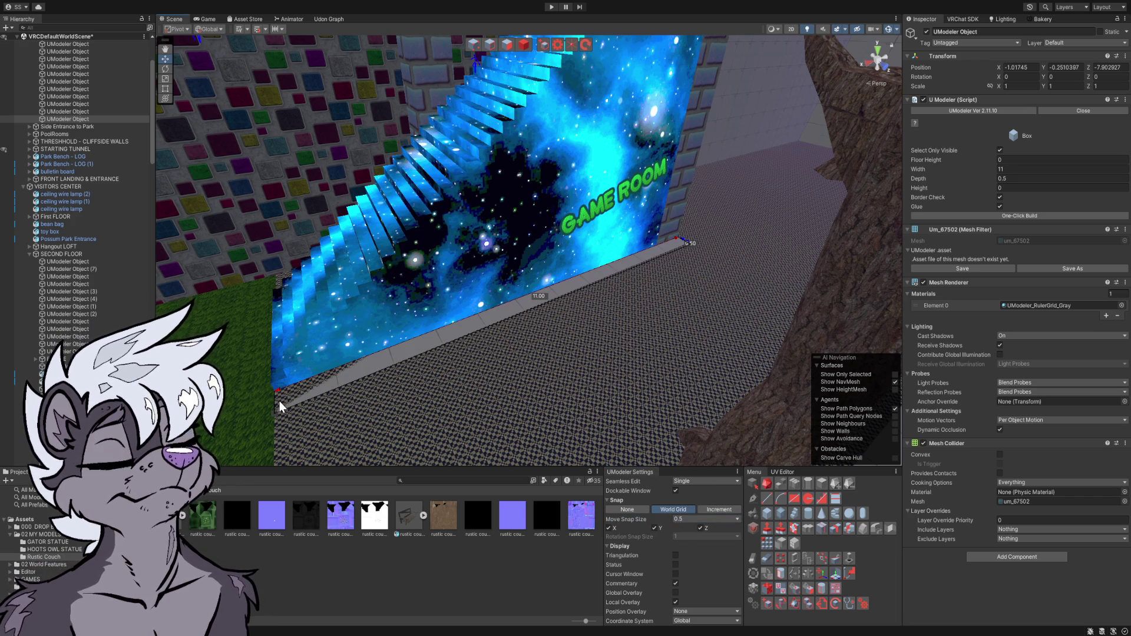
{"action": "left_click", "coordinate": [302, 255]}
{"action": "mouse_move", "coordinate": [301, 256]}
{"action": "left_mouse_down"}
{"action": "mouse_move", "coordinate": [340, 188]}
{"action": "mouse_move", "coordinate": [454, 71]}
{"action": "mouse_move", "coordinate": [518, 101]}
{"action": "mouse_move", "coordinate": [472, 78]}
{"action": "mouse_move", "coordinate": [447, 182]}
{"action": "mouse_move", "coordinate": [539, 203]}
{"action": "mouse_move", "coordinate": [533, 221]}
{"action": "left_mouse_up"}
{"action": "mouse_move", "coordinate": [528, 182]}
{"action": "left_mouse_down"}
{"action": "mouse_move", "coordinate": [538, 194]}
{"action": "mouse_move", "coordinate": [535, 344]}
{"action": "left_mouse_up"}
{"action": "mouse_move", "coordinate": [544, 227]}
{"action": "left_mouse_down"}
{"action": "mouse_move", "coordinate": [493, 89]}
{"action": "mouse_move", "coordinate": [518, 122]}
{"action": "mouse_move", "coordinate": [561, 243]}
{"action": "mouse_move", "coordinate": [506, 347]}
{"action": "mouse_move", "coordinate": [457, 300]}
{"action": "mouse_move", "coordinate": [585, 281]}
{"action": "mouse_move", "coordinate": [566, 301]}
{"action": "mouse_move", "coordinate": [474, 282]}
{"action": "left_mouse_up"}
{"action": "key", "text": "Escape"}
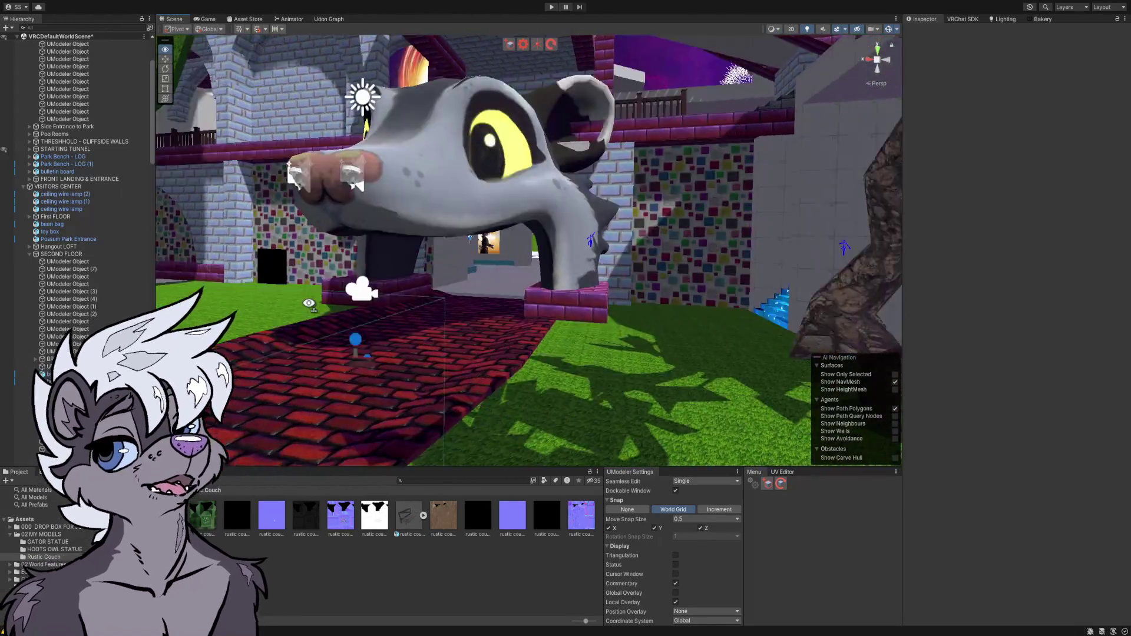
- Fly from the possum park past the water and bridge into the grey room's magenta wall
{"action": "left_click_drag", "start_coordinate": [308, 303], "coordinate": [288, 291]}
{"action": "left_click_drag", "start_coordinate": [411, 290], "coordinate": [218, 292]}
{"action": "key", "text": "w"}
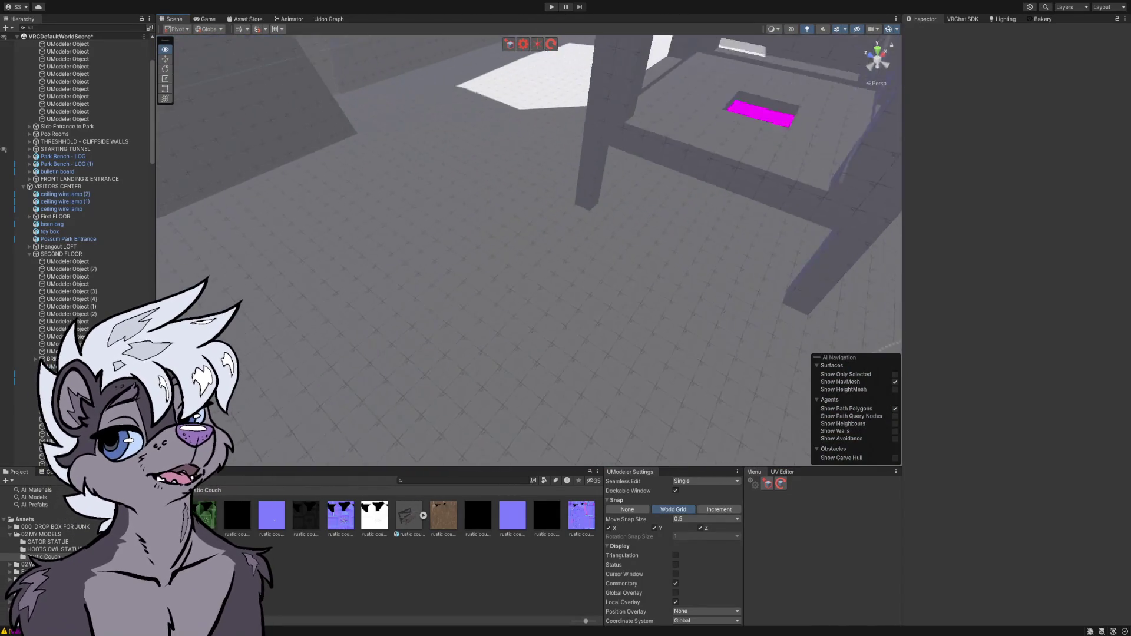
{"action": "mouse_move", "coordinate": [383, 330]}
{"action": "left_mouse_down"}
{"action": "mouse_move", "coordinate": [383, 280]}
{"action": "mouse_move", "coordinate": [464, 258]}
{"action": "mouse_move", "coordinate": [593, 258]}
{"action": "mouse_move", "coordinate": [590, 239]}
{"action": "left_mouse_up"}
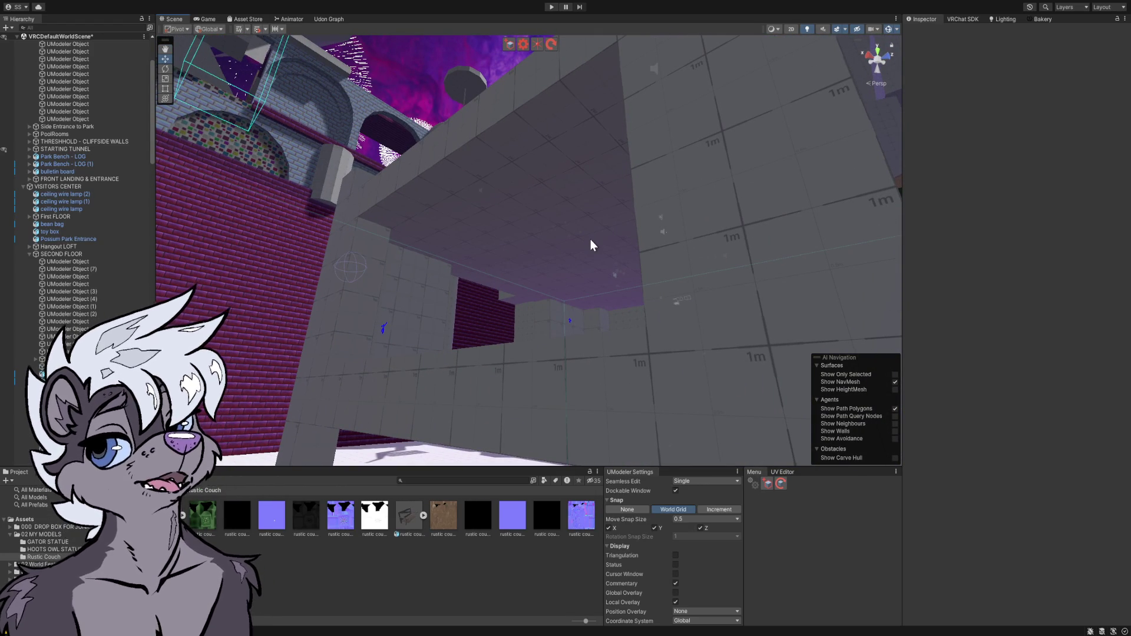
{"action": "mouse_move", "coordinate": [601, 134]}
{"action": "left_mouse_down"}
{"action": "mouse_move", "coordinate": [558, 184]}
{"action": "mouse_move", "coordinate": [593, 192]}
{"action": "mouse_move", "coordinate": [729, 293]}
{"action": "mouse_move", "coordinate": [729, 331]}
{"action": "mouse_move", "coordinate": [695, 392]}
{"action": "mouse_move", "coordinate": [590, 338]}
{"action": "mouse_move", "coordinate": [397, 320]}
{"action": "mouse_move", "coordinate": [348, 293]}
{"action": "mouse_move", "coordinate": [394, 220]}
{"action": "mouse_move", "coordinate": [572, 235]}
{"action": "mouse_move", "coordinate": [656, 255]}
{"action": "mouse_move", "coordinate": [671, 322]}
{"action": "mouse_move", "coordinate": [760, 275]}
{"action": "mouse_move", "coordinate": [770, 212]}
{"action": "mouse_move", "coordinate": [692, 212]}
{"action": "mouse_move", "coordinate": [654, 253]}
{"action": "mouse_move", "coordinate": [416, 223]}
{"action": "left_mouse_up"}
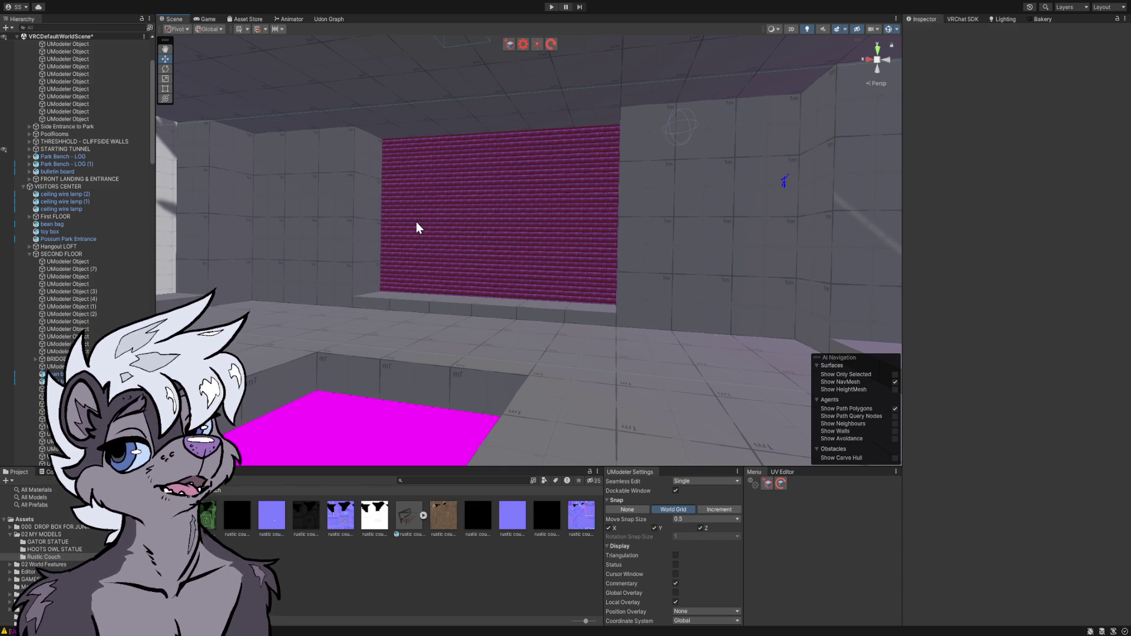
- Orbit around the grey room, turning left, right, and back toward the pink brick wall
{"action": "mouse_move", "coordinate": [430, 235]}
{"action": "left_mouse_down"}
{"action": "mouse_move", "coordinate": [369, 227]}
{"action": "mouse_move", "coordinate": [381, 236]}
{"action": "left_mouse_up"}
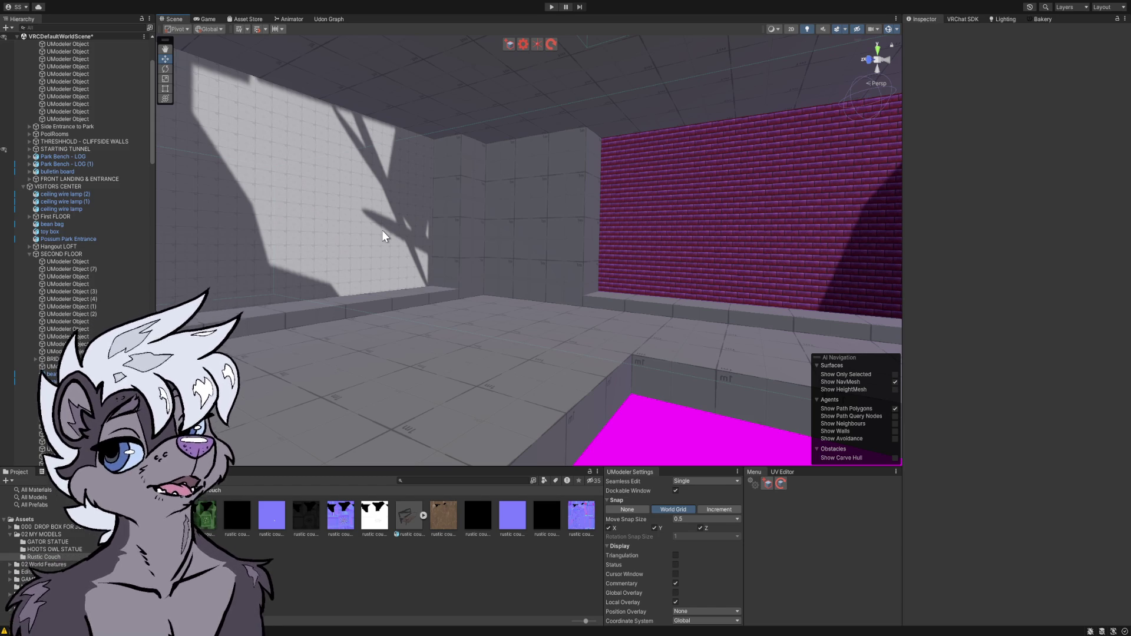
{"action": "mouse_move", "coordinate": [485, 252]}
{"action": "left_mouse_down"}
{"action": "mouse_move", "coordinate": [495, 273]}
{"action": "mouse_move", "coordinate": [815, 313]}
{"action": "mouse_move", "coordinate": [779, 316]}
{"action": "left_mouse_up"}
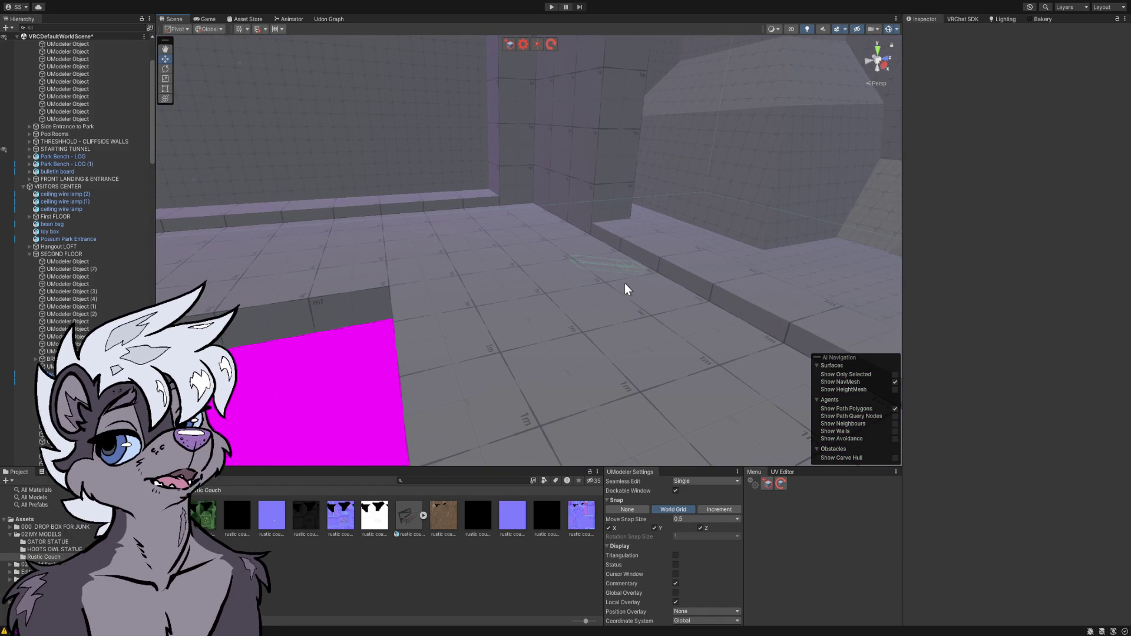
{"action": "mouse_move", "coordinate": [630, 288]}
{"action": "left_mouse_down"}
{"action": "mouse_move", "coordinate": [411, 232]}
{"action": "mouse_move", "coordinate": [280, 225]}
{"action": "mouse_move", "coordinate": [388, 195]}
{"action": "left_mouse_up"}
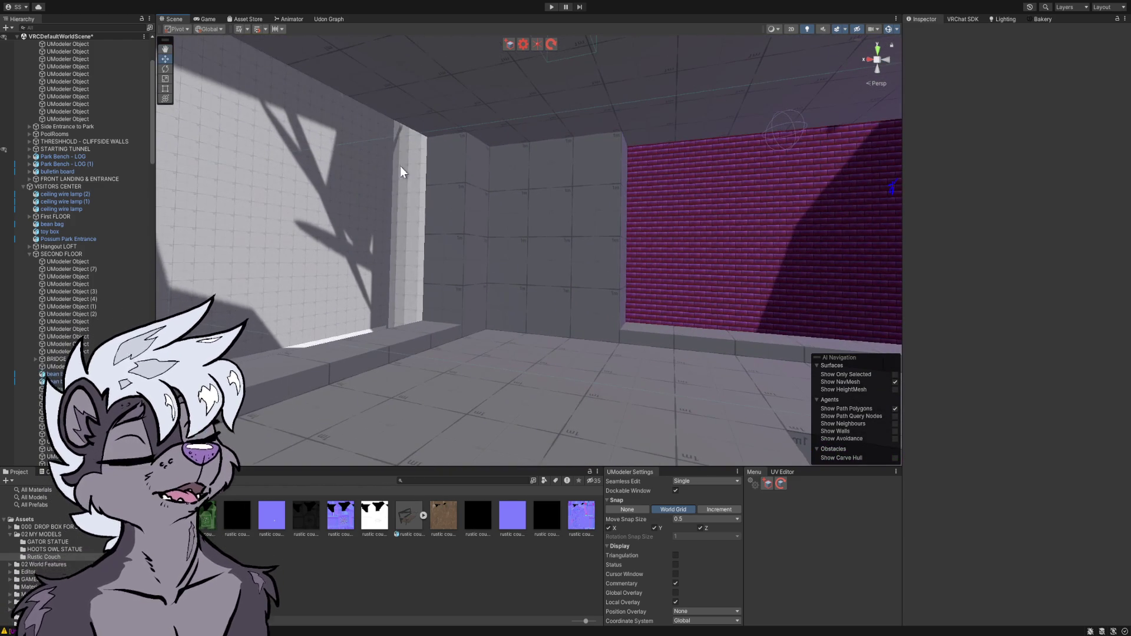
{"action": "mouse_move", "coordinate": [454, 212]}
{"action": "left_mouse_down"}
{"action": "mouse_move", "coordinate": [502, 237]}
{"action": "mouse_move", "coordinate": [722, 247]}
{"action": "mouse_move", "coordinate": [747, 295]}
{"action": "mouse_move", "coordinate": [741, 247]}
{"action": "mouse_move", "coordinate": [642, 215]}
{"action": "mouse_move", "coordinate": [565, 118]}
{"action": "left_mouse_up"}
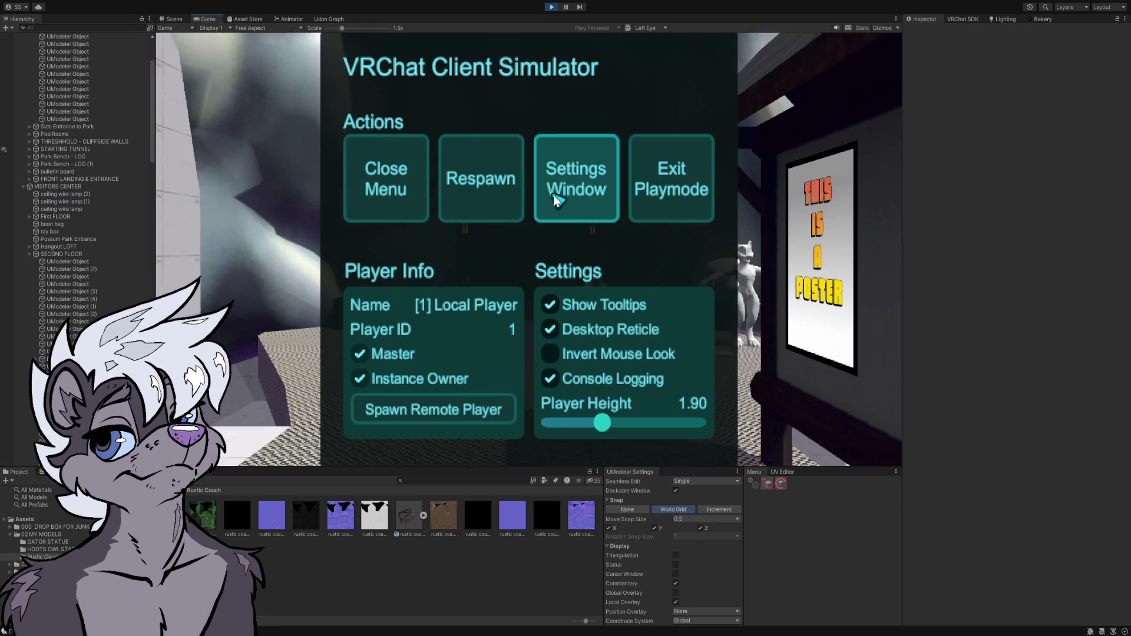
- Close the simulator menu and walk the player across the grass to the jet ski by the pool
{"action": "left_click", "coordinate": [368, 187]}
{"action": "mouse_move", "coordinate": [529, 249]}
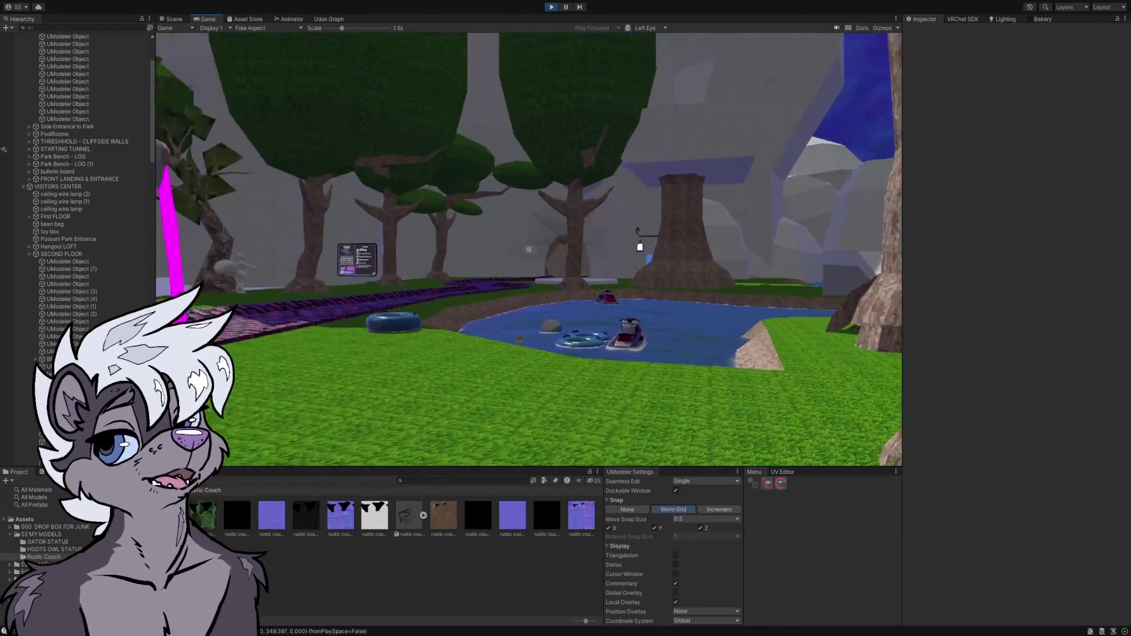
{"action": "key", "text": "w"}
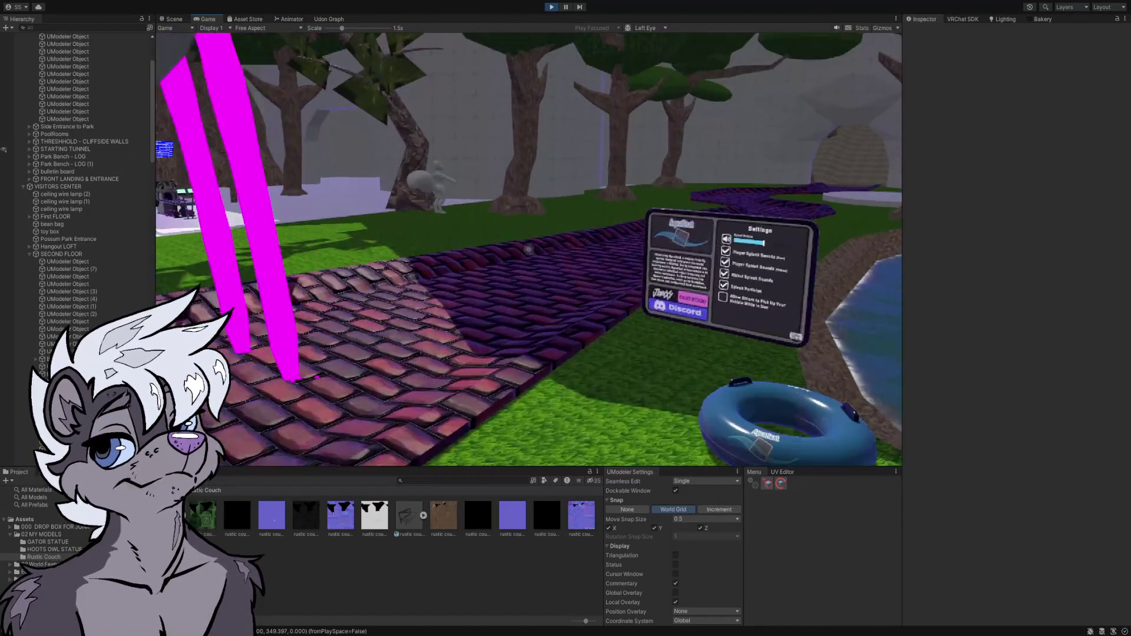
{"action": "key", "text": "w"}
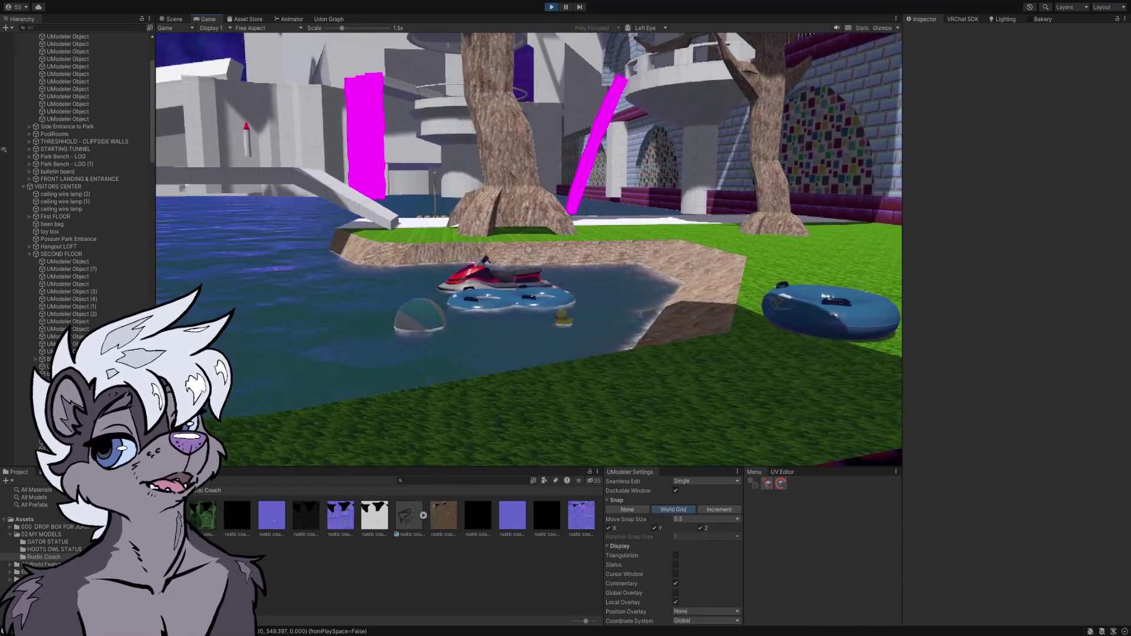
{"action": "key", "text": "w"}
{"action": "key", "text": "w"}
{"action": "key", "text": "w"}
{"action": "key", "text": "w"}
{"action": "key", "text": "w"}
{"action": "key", "text": "w"}
{"action": "key", "text": "w"}
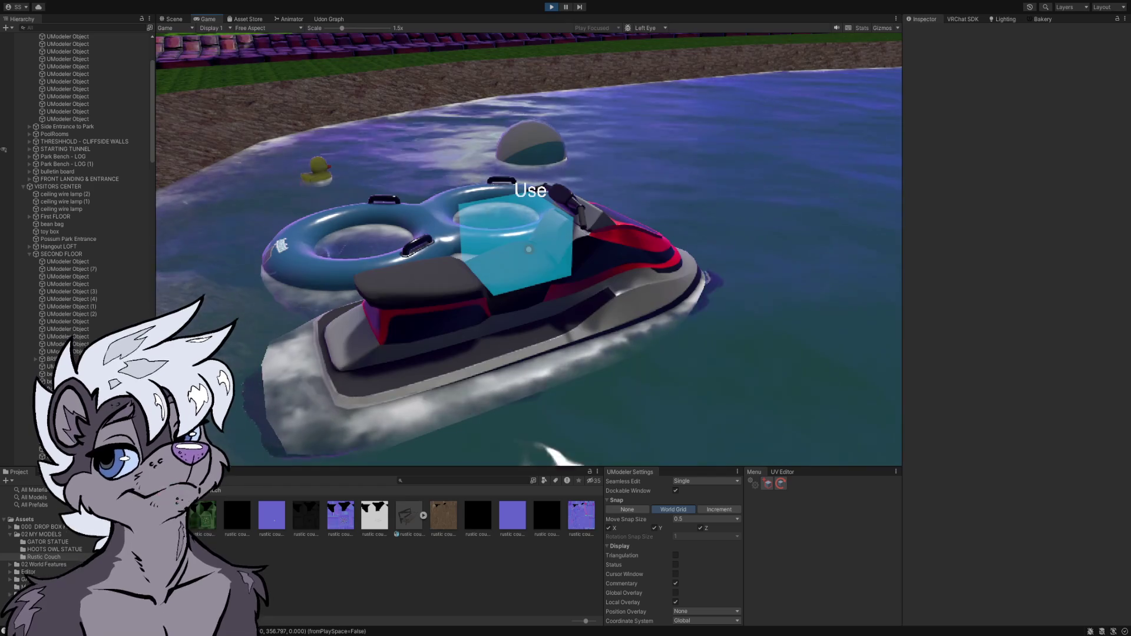
- Use the jet ski on the pond to board and ride it
{"action": "left_click", "coordinate": [528, 249]}
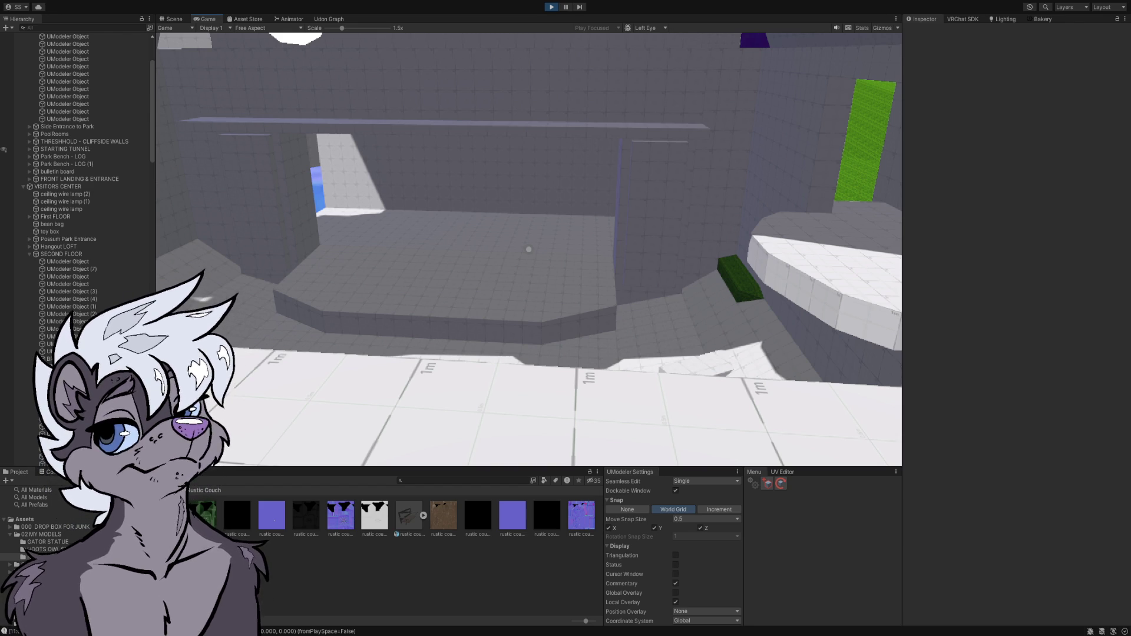
- Walk the player between the pillars and across the grey interior room toward the stepped blocks
{"action": "key", "text": "a"}
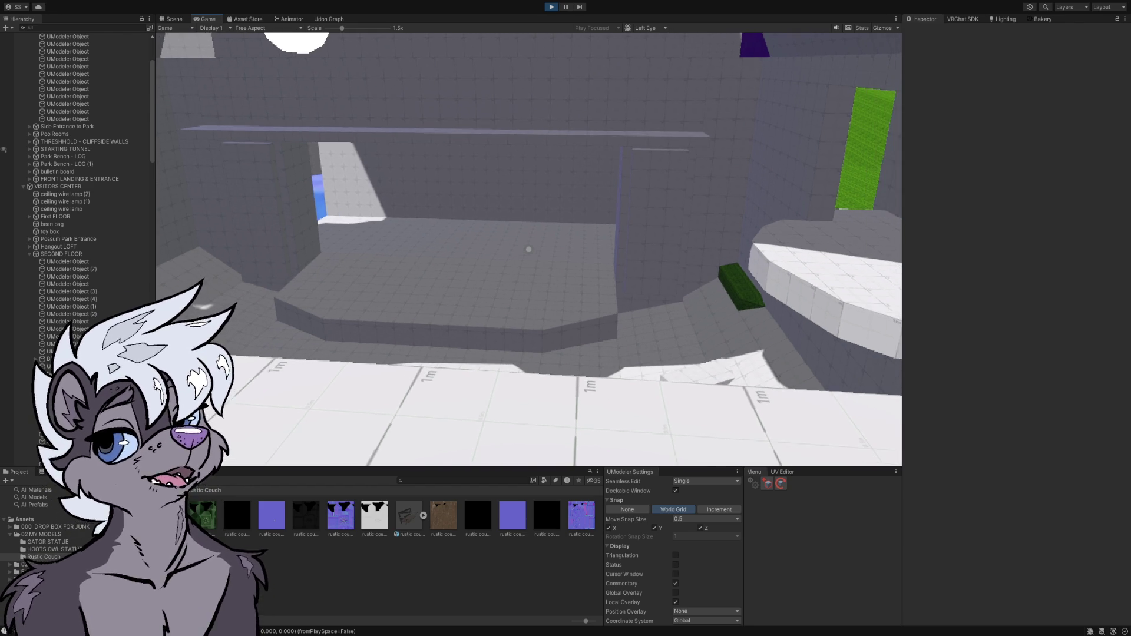
{"action": "mouse_move", "coordinate": [529, 249]}
{"action": "key", "text": "w"}
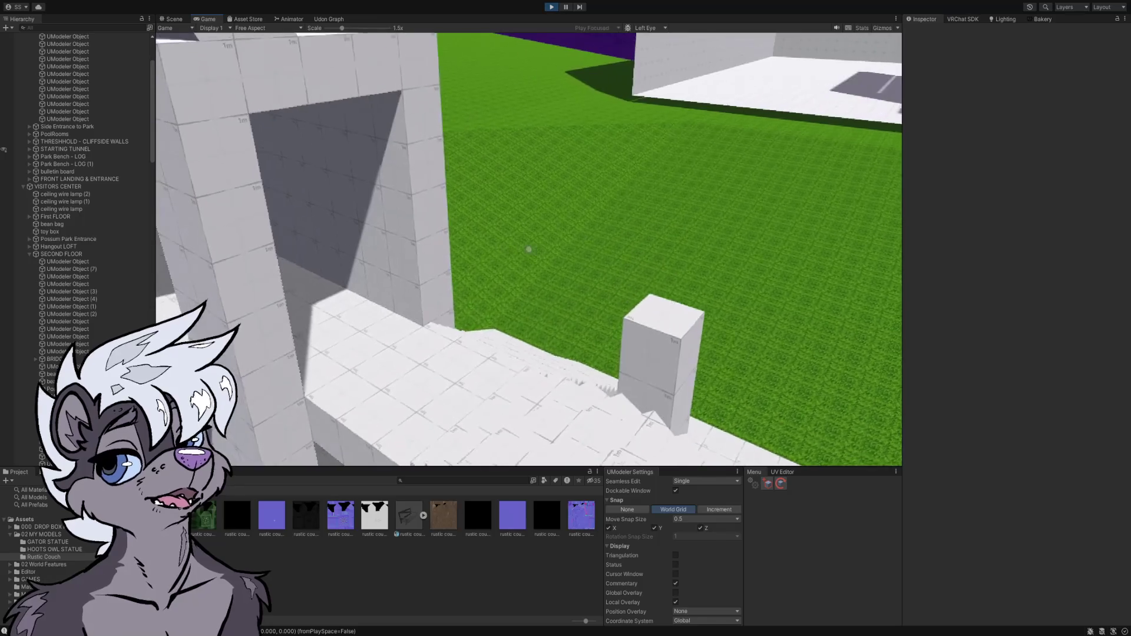
{"action": "key", "text": "w"}
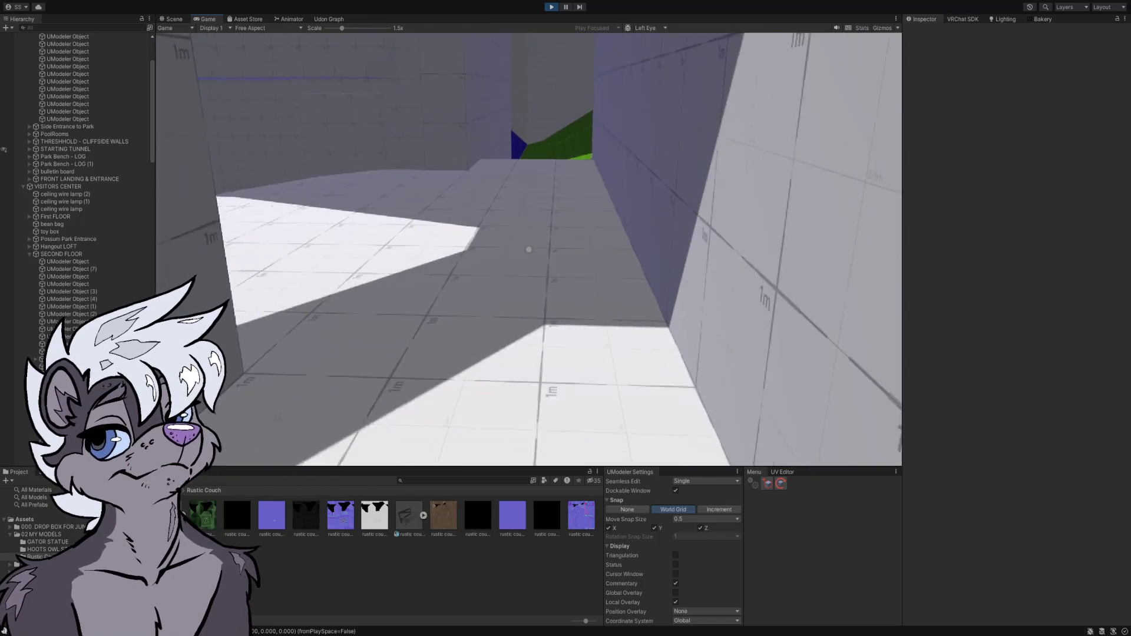
{"action": "key", "text": "w"}
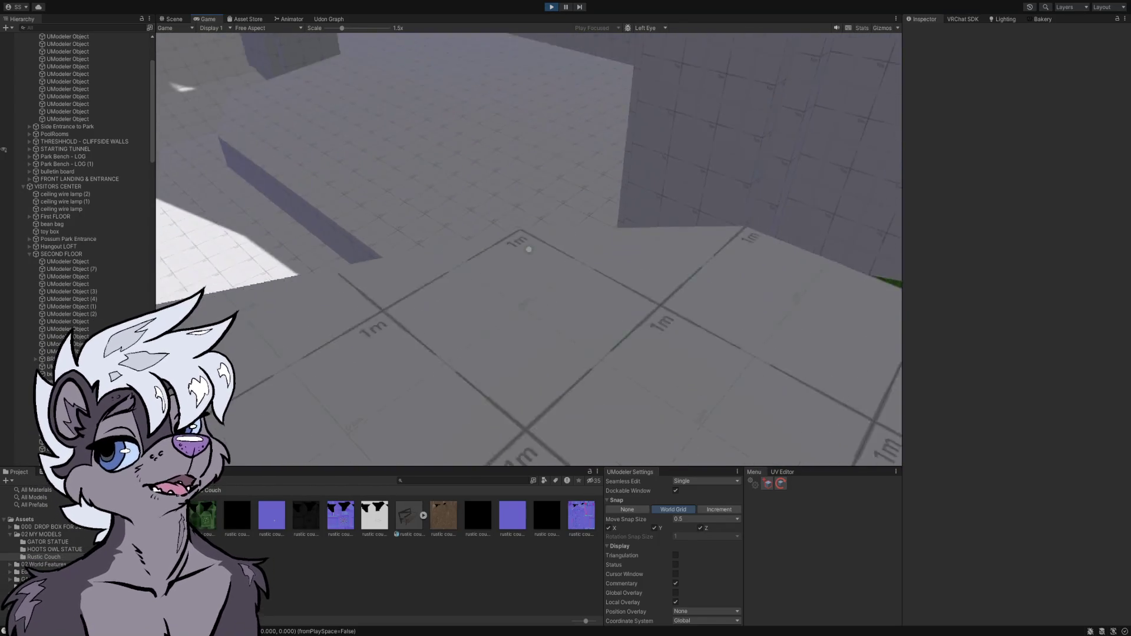
{"action": "key", "text": "w"}
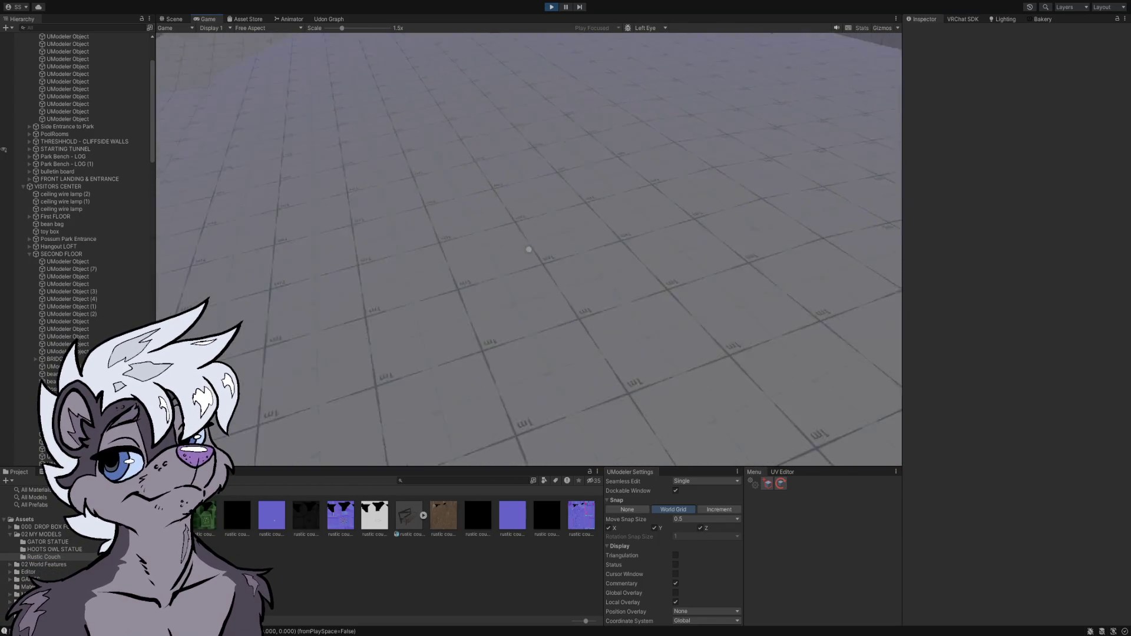
{"action": "key", "text": "w"}
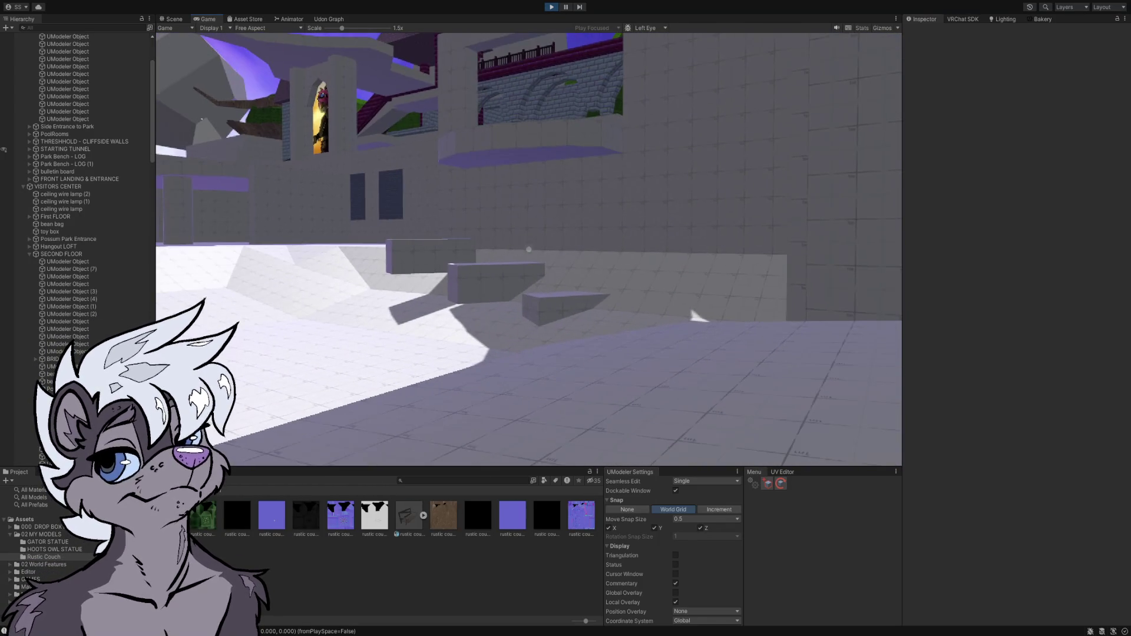
- Walk under the balcony, down the lamp-lit corridor to the RESTROOMS sign, then exit play mode
{"action": "key", "text": "w"}
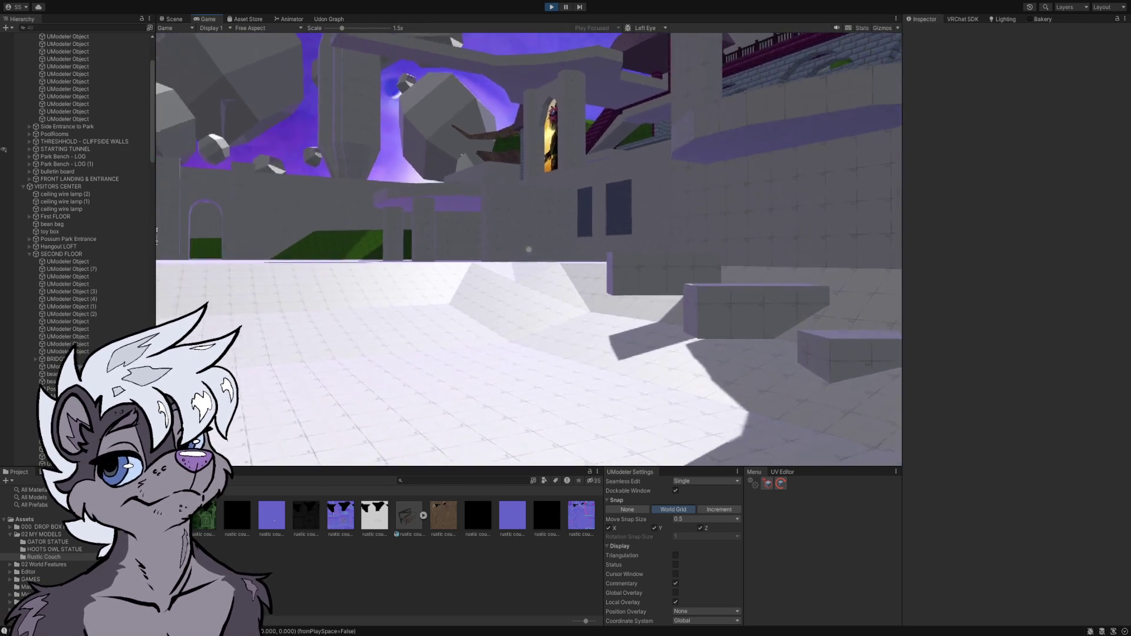
{"action": "key", "text": "w"}
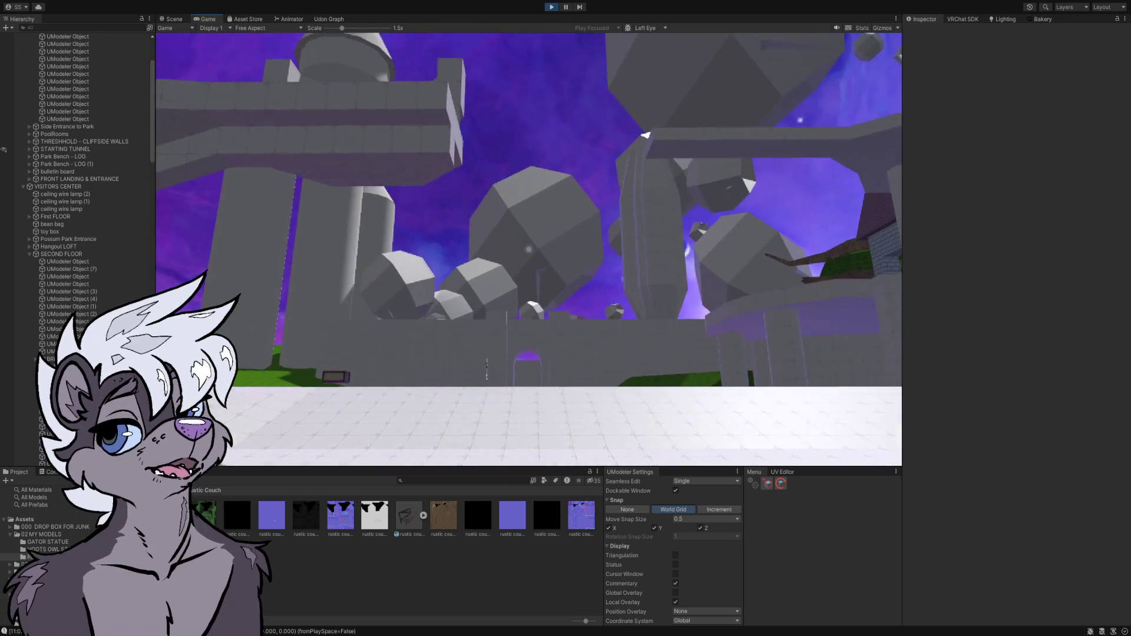
{"action": "key", "text": "w"}
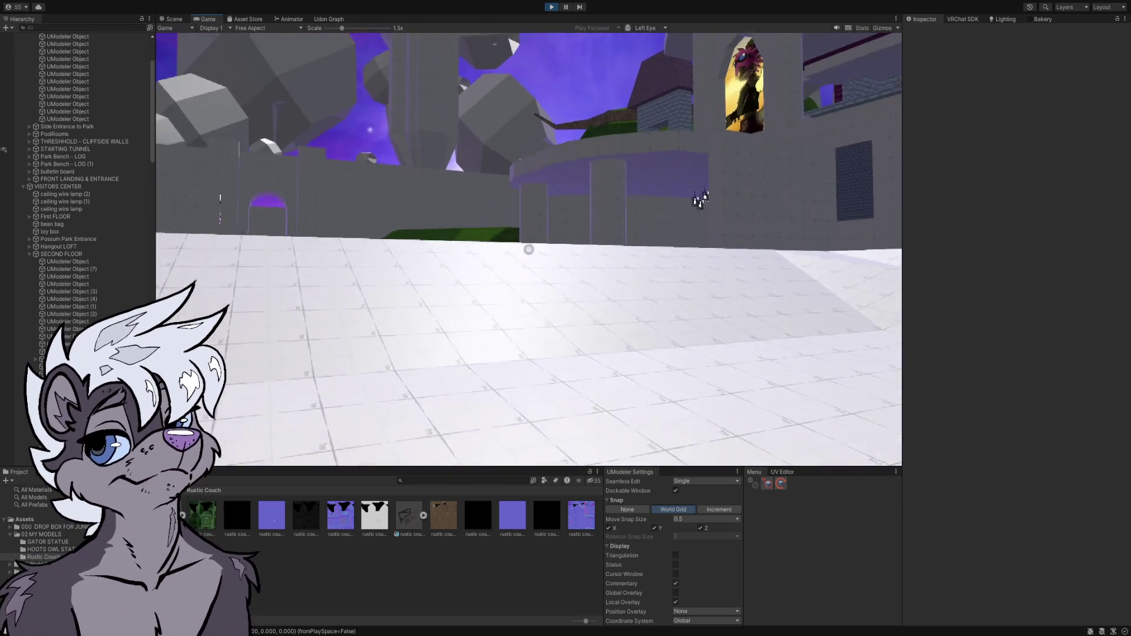
{"action": "key", "text": "w"}
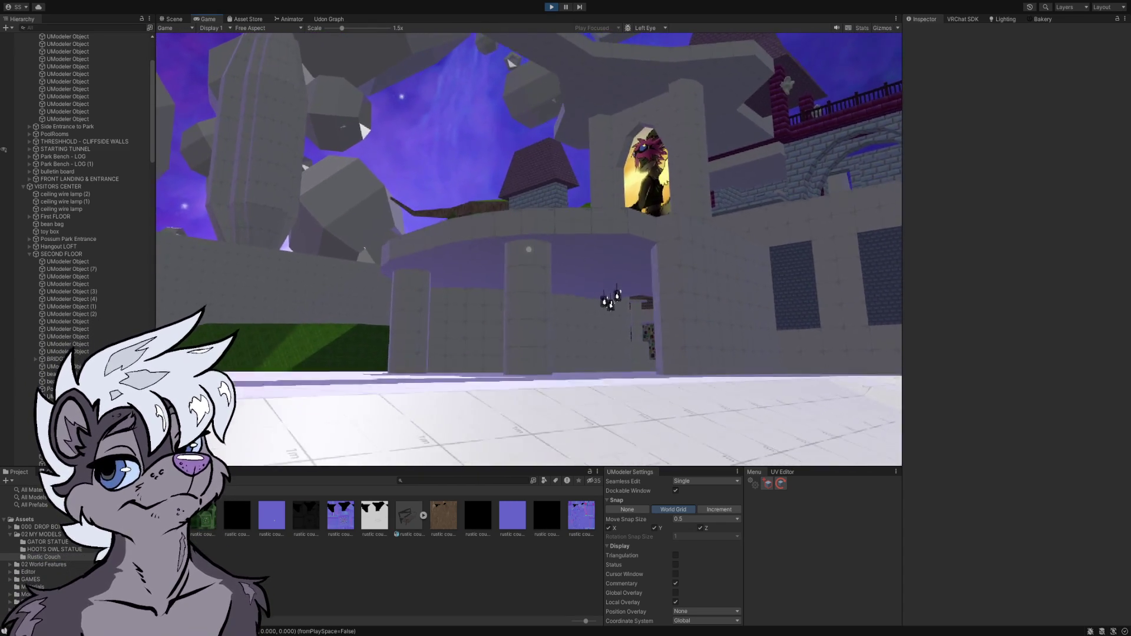
{"action": "key", "text": "w"}
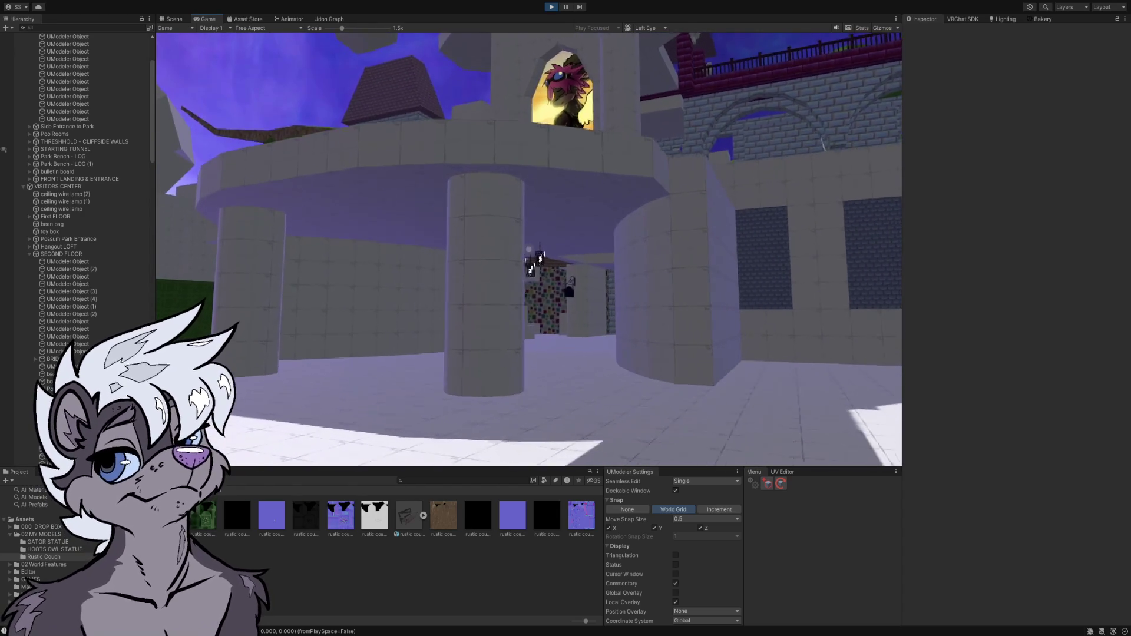
{"action": "key", "text": "w"}
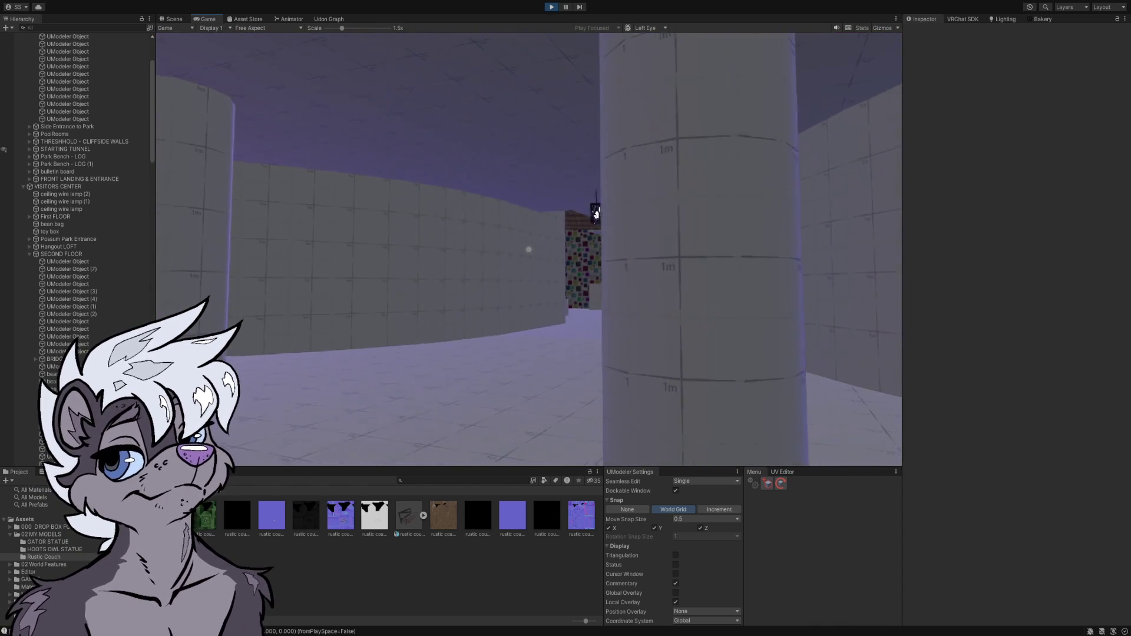
{"action": "key", "text": "w"}
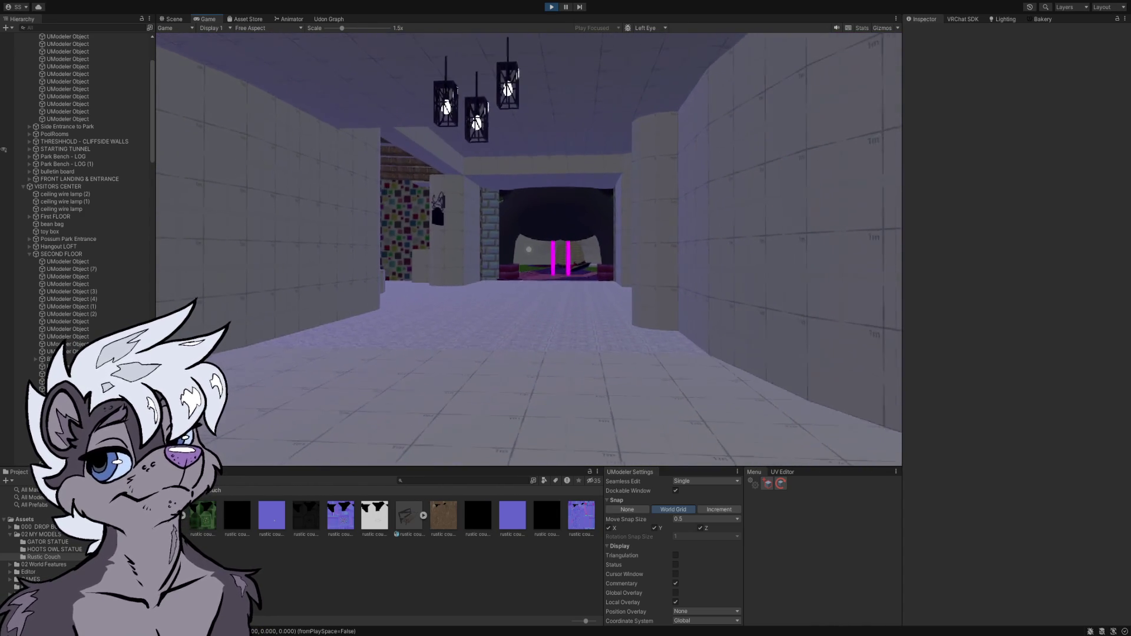
{"action": "key", "text": "w"}
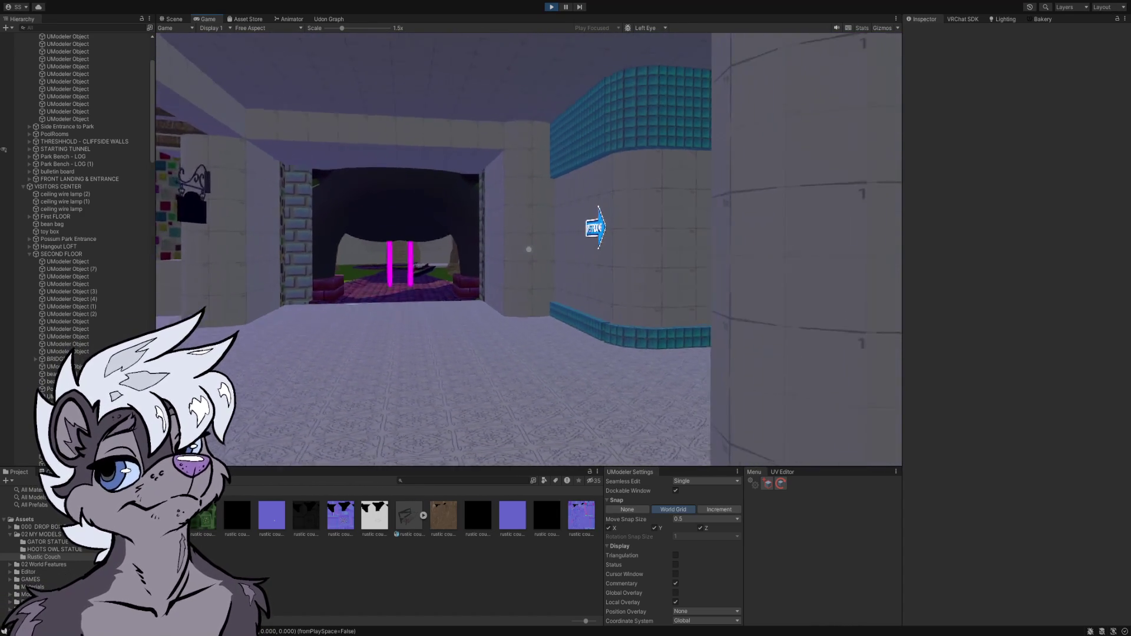
{"action": "key", "text": "Escape"}
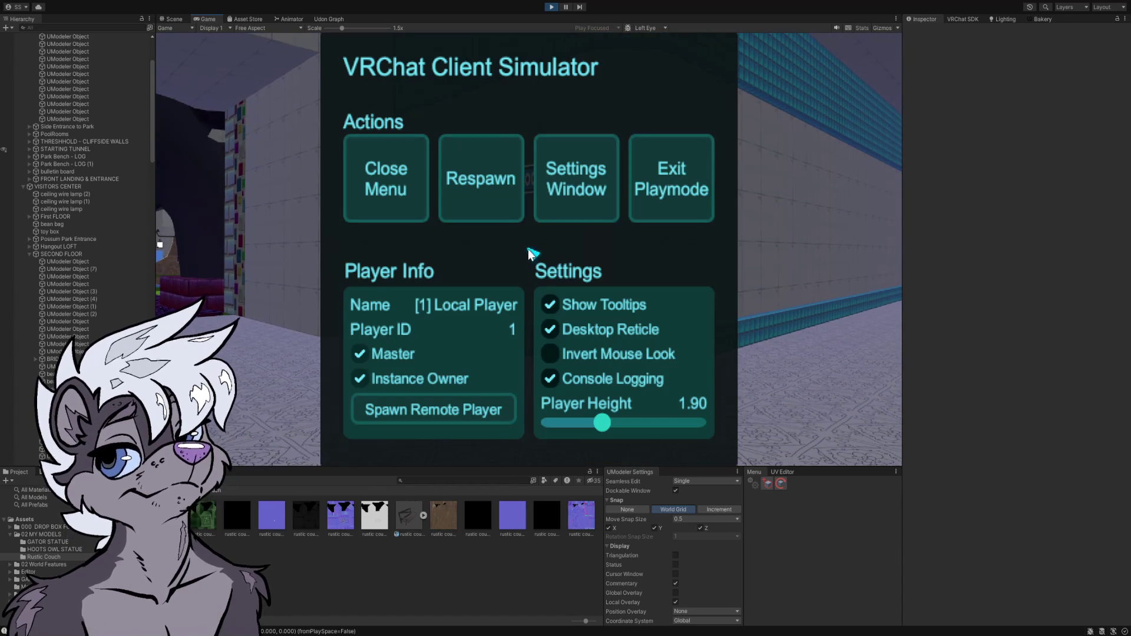
{"action": "left_click", "coordinate": [652, 203]}
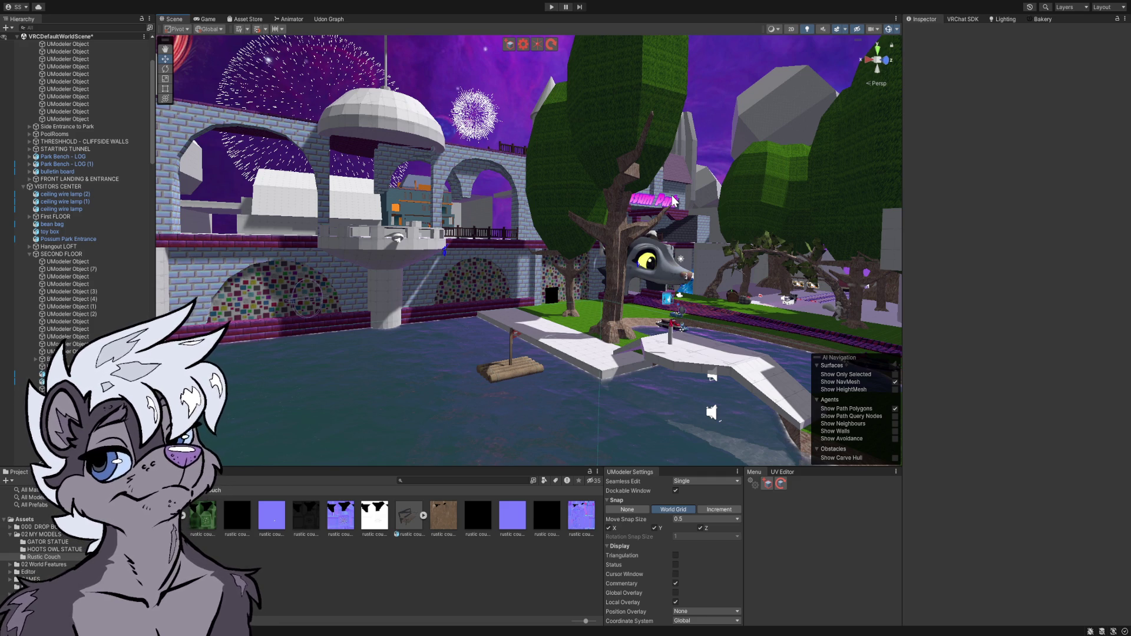
- Fly over the water, delete the tall grey UModeler wall, then continue toward the trees
{"action": "mouse_move", "coordinate": [667, 169]}
{"action": "left_mouse_down"}
{"action": "mouse_move", "coordinate": [743, 283]}
{"action": "mouse_move", "coordinate": [747, 204]}
{"action": "mouse_move", "coordinate": [713, 177]}
{"action": "mouse_move", "coordinate": [798, 164]}
{"action": "mouse_move", "coordinate": [706, 176]}
{"action": "left_mouse_up"}
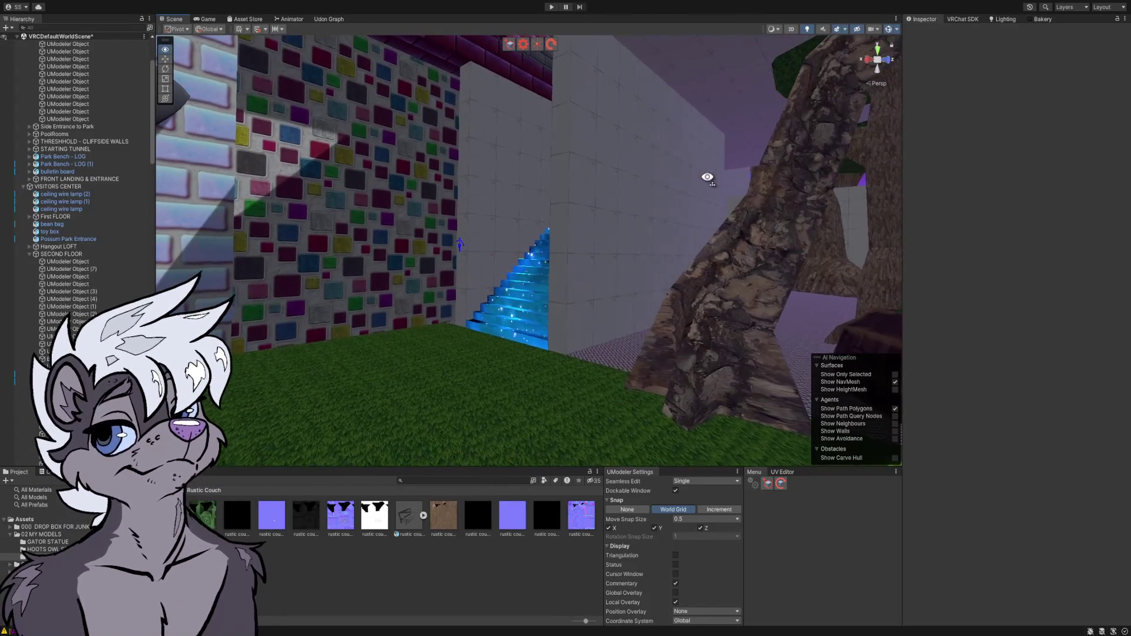
{"action": "left_click", "coordinate": [660, 172]}
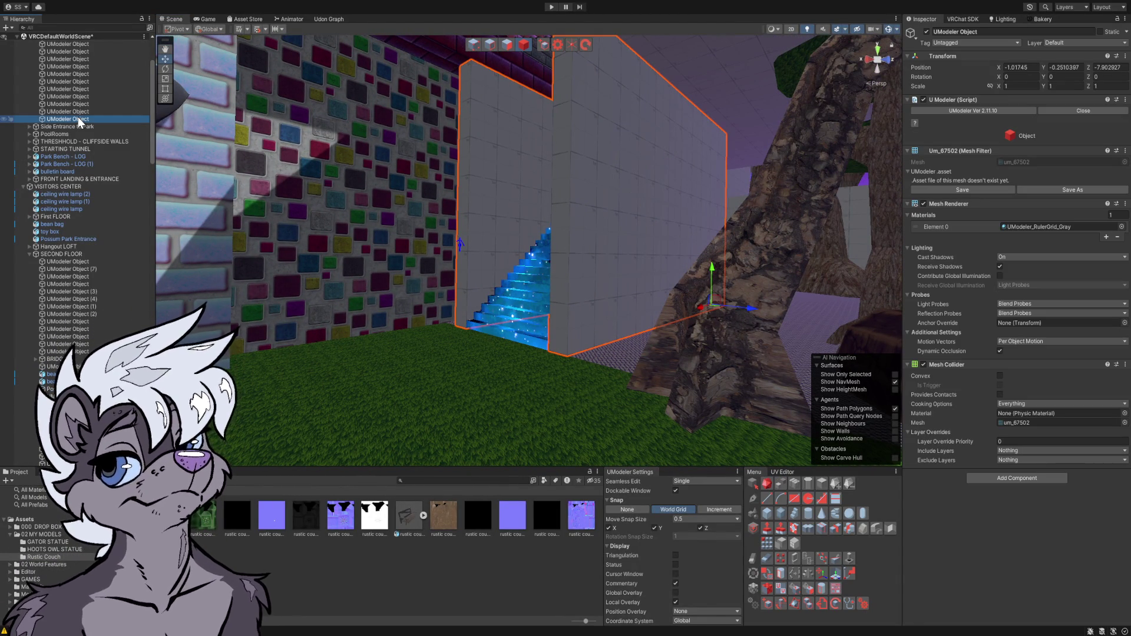
{"action": "key", "text": "Delete"}
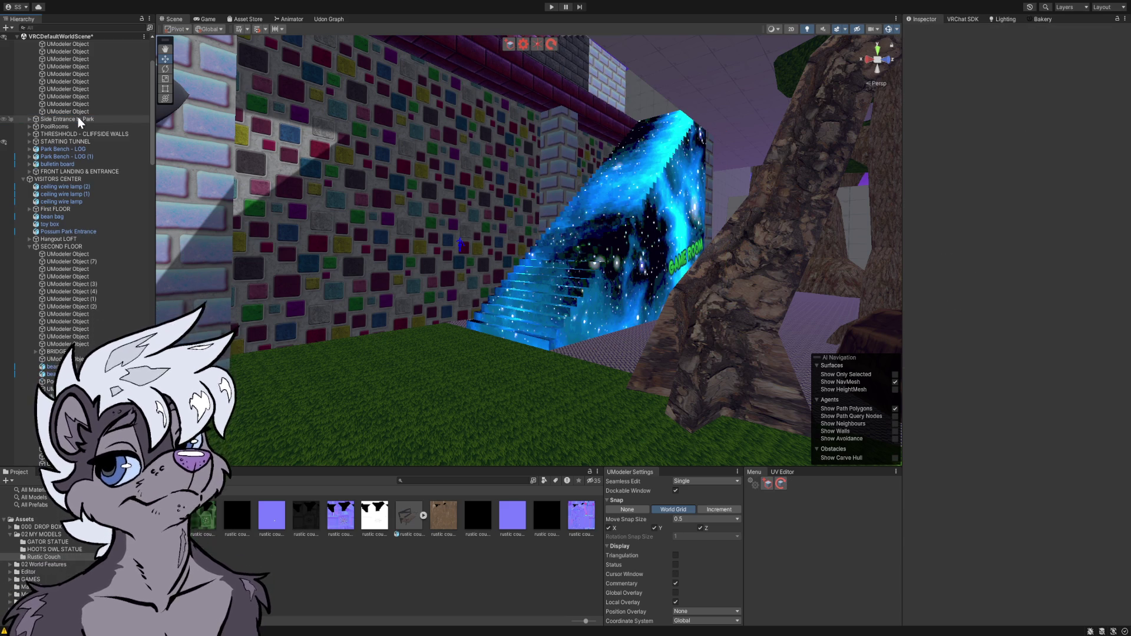
{"action": "mouse_move", "coordinate": [319, 185]}
{"action": "left_mouse_down"}
{"action": "mouse_move", "coordinate": [353, 189]}
{"action": "mouse_move", "coordinate": [143, 191]}
{"action": "mouse_move", "coordinate": [222, 201]}
{"action": "mouse_move", "coordinate": [357, 190]}
{"action": "mouse_move", "coordinate": [257, 193]}
{"action": "left_mouse_up"}
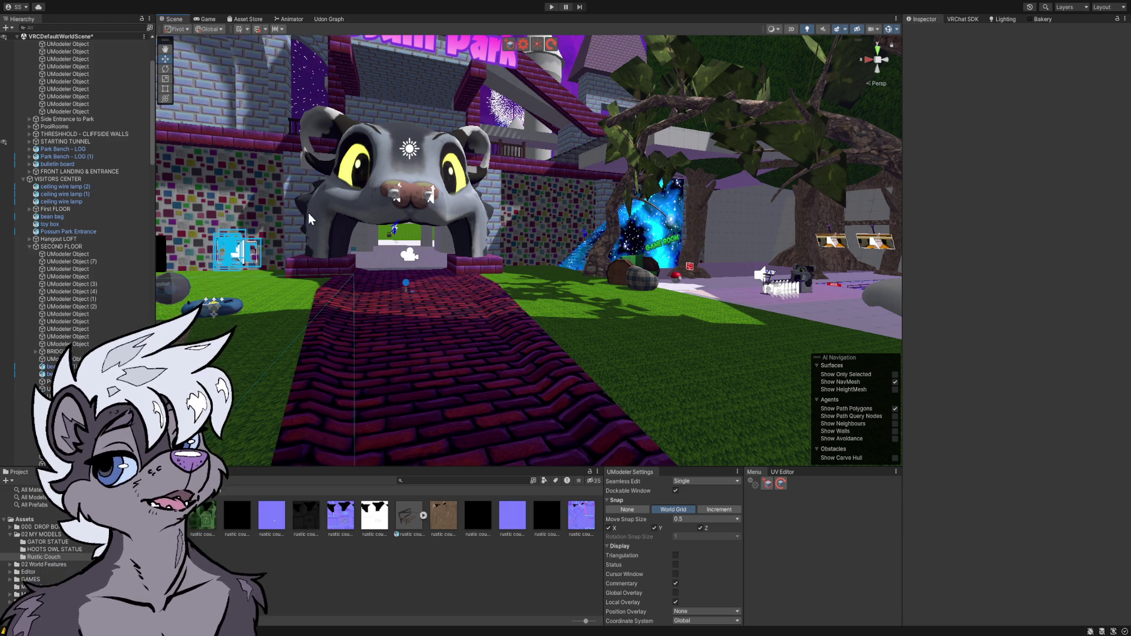
- Fly past the possum arch and river, along the brick path into the lounge building
{"action": "mouse_move", "coordinate": [377, 236]}
{"action": "left_mouse_down"}
{"action": "mouse_move", "coordinate": [364, 246]}
{"action": "mouse_move", "coordinate": [342, 230]}
{"action": "mouse_move", "coordinate": [59, 233]}
{"action": "mouse_move", "coordinate": [1112, 237]}
{"action": "mouse_move", "coordinate": [1086, 249]}
{"action": "mouse_move", "coordinate": [1014, 235]}
{"action": "mouse_move", "coordinate": [1122, 238]}
{"action": "mouse_move", "coordinate": [14, 239]}
{"action": "left_mouse_up"}
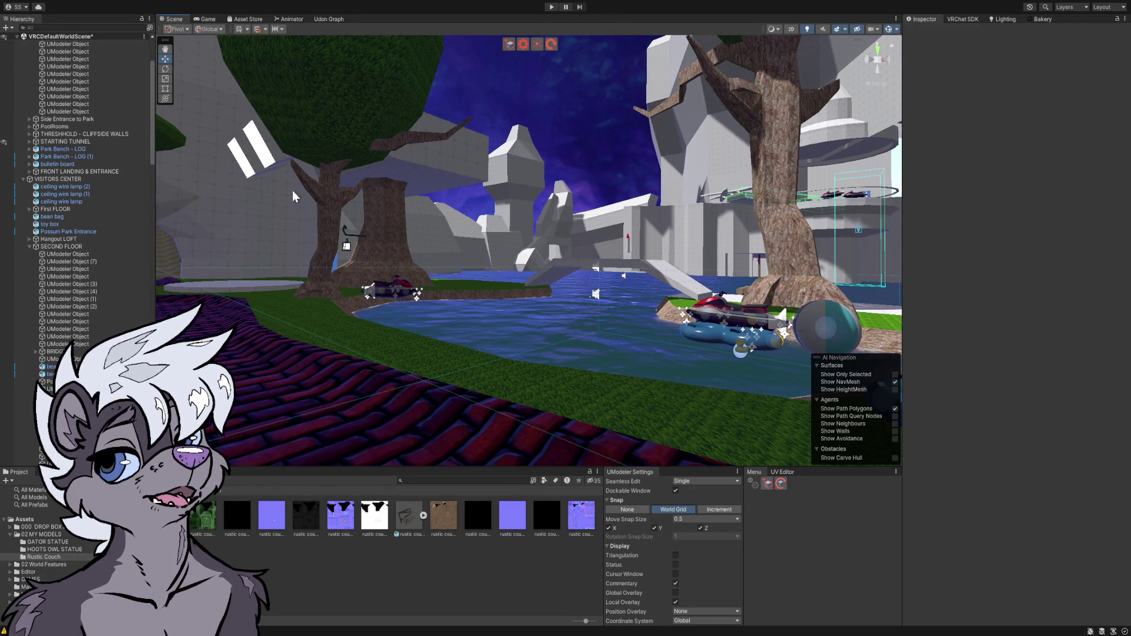
{"action": "mouse_move", "coordinate": [558, 142]}
{"action": "left_mouse_down"}
{"action": "mouse_move", "coordinate": [433, 142]}
{"action": "mouse_move", "coordinate": [426, 93]}
{"action": "mouse_move", "coordinate": [439, 134]}
{"action": "left_mouse_up"}
{"action": "key", "text": "w"}
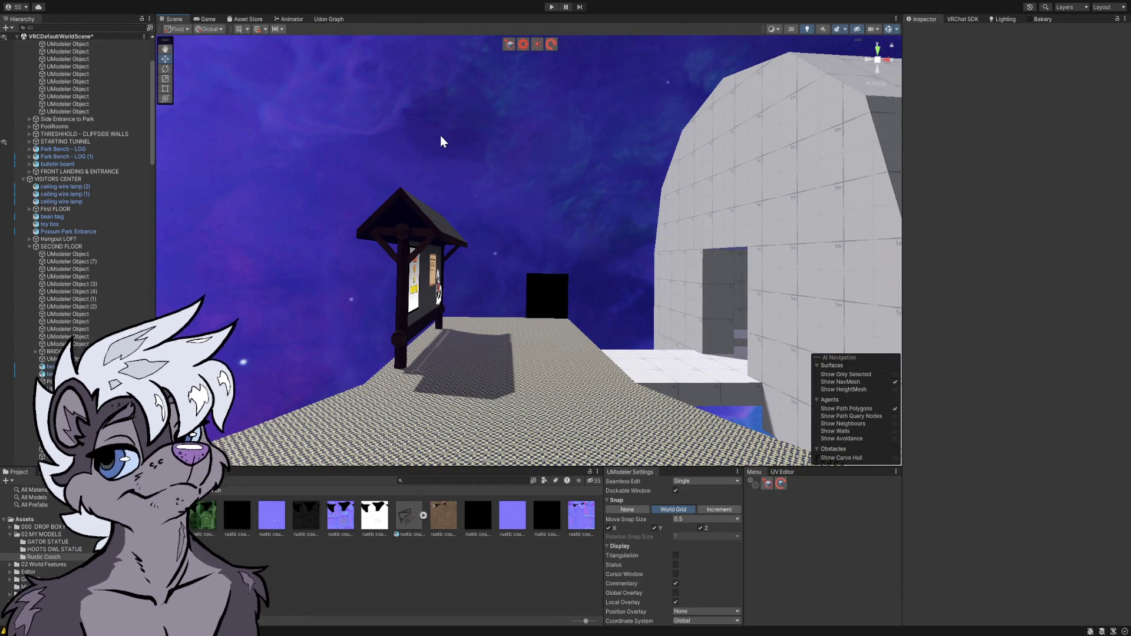
{"action": "key", "text": "w"}
{"action": "mouse_move", "coordinate": [440, 135]}
{"action": "left_mouse_down"}
{"action": "mouse_move", "coordinate": [487, 189]}
{"action": "mouse_move", "coordinate": [634, 177]}
{"action": "mouse_move", "coordinate": [664, 152]}
{"action": "mouse_move", "coordinate": [853, 183]}
{"action": "left_mouse_up"}
{"action": "mouse_move", "coordinate": [955, 202]}
{"action": "left_mouse_down"}
{"action": "mouse_move", "coordinate": [1032, 197]}
{"action": "mouse_move", "coordinate": [11, 180]}
{"action": "mouse_move", "coordinate": [5, 166]}
{"action": "mouse_move", "coordinate": [44, 266]}
{"action": "mouse_move", "coordinate": [699, 308]}
{"action": "mouse_move", "coordinate": [565, 255]}
{"action": "mouse_move", "coordinate": [348, 328]}
{"action": "mouse_move", "coordinate": [536, 262]}
{"action": "mouse_move", "coordinate": [535, 222]}
{"action": "mouse_move", "coordinate": [553, 224]}
{"action": "mouse_move", "coordinate": [554, 195]}
{"action": "mouse_move", "coordinate": [524, 172]}
{"action": "mouse_move", "coordinate": [528, 204]}
{"action": "mouse_move", "coordinate": [524, 143]}
{"action": "mouse_move", "coordinate": [539, 234]}
{"action": "mouse_move", "coordinate": [620, 257]}
{"action": "mouse_move", "coordinate": [528, 204]}
{"action": "mouse_move", "coordinate": [555, 239]}
{"action": "mouse_move", "coordinate": [239, 302]}
{"action": "mouse_move", "coordinate": [194, 371]}
{"action": "mouse_move", "coordinate": [183, 324]}
{"action": "left_mouse_up"}
{"action": "mouse_move", "coordinate": [372, 492]}
{"action": "left_mouse_down"}
{"action": "mouse_move", "coordinate": [315, 494]}
{"action": "mouse_move", "coordinate": [472, 480]}
{"action": "mouse_move", "coordinate": [446, 371]}
{"action": "mouse_move", "coordinate": [321, 358]}
{"action": "mouse_move", "coordinate": [40, 377]}
{"action": "left_mouse_up"}
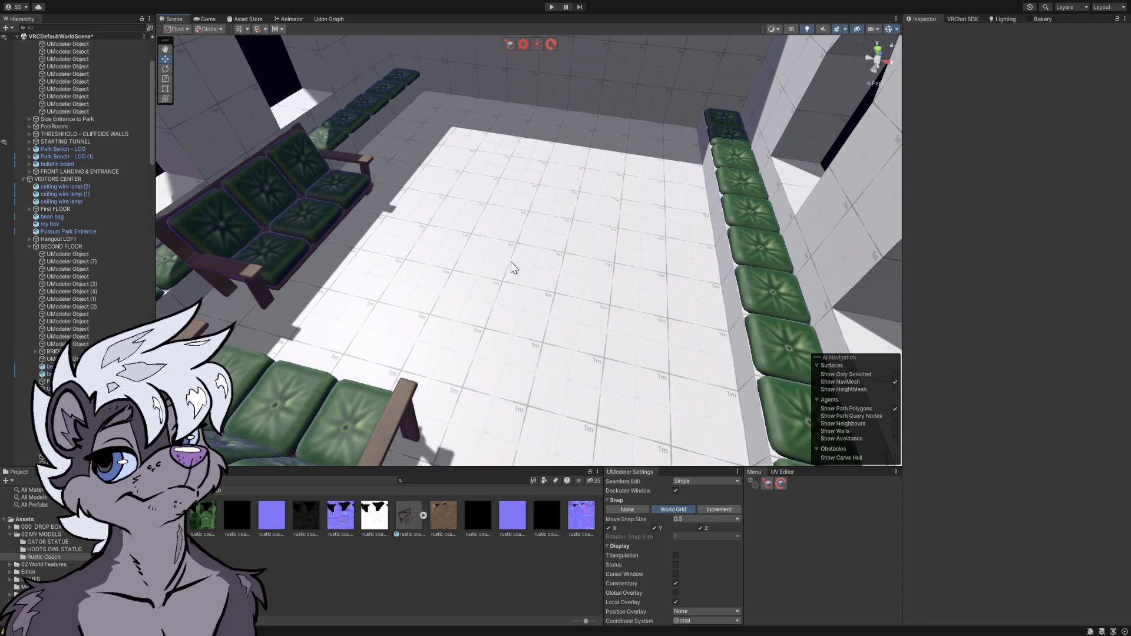
- Select the lounge room floor and switch from the Disk to the Cylinder tool on it
{"action": "left_click", "coordinate": [512, 269]}
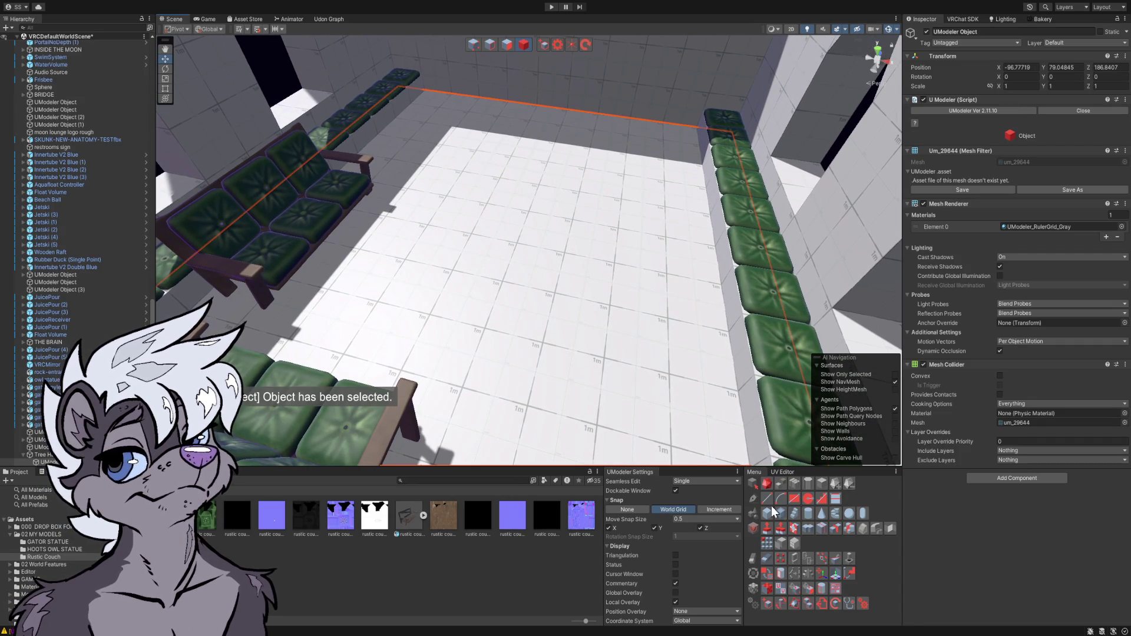
{"action": "left_click", "coordinate": [807, 498]}
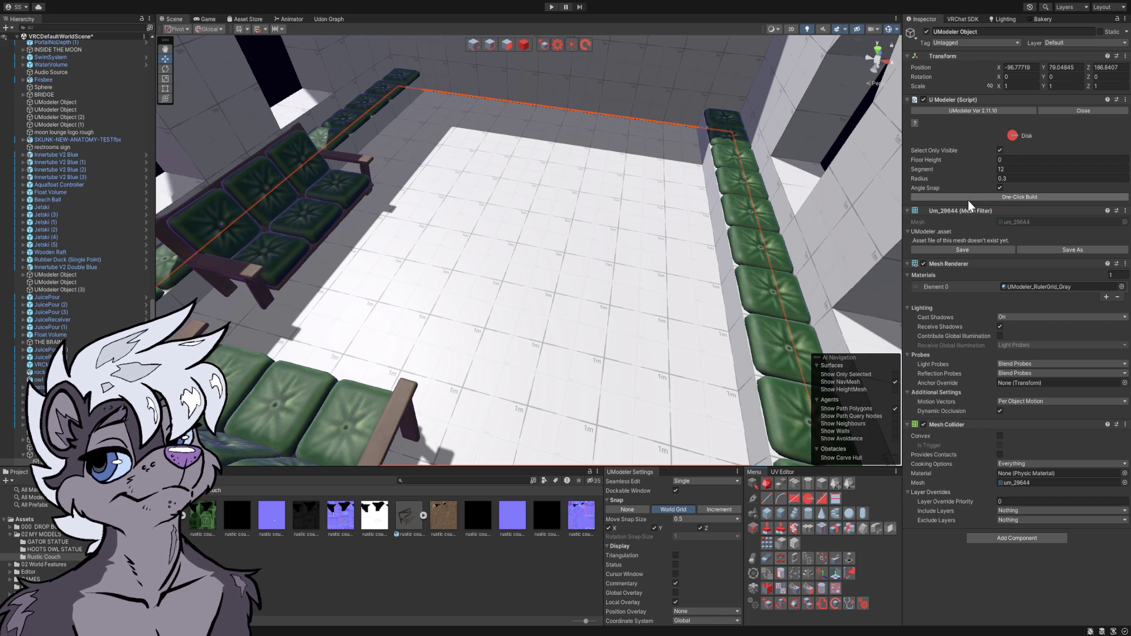
{"action": "left_click", "coordinate": [999, 160]}
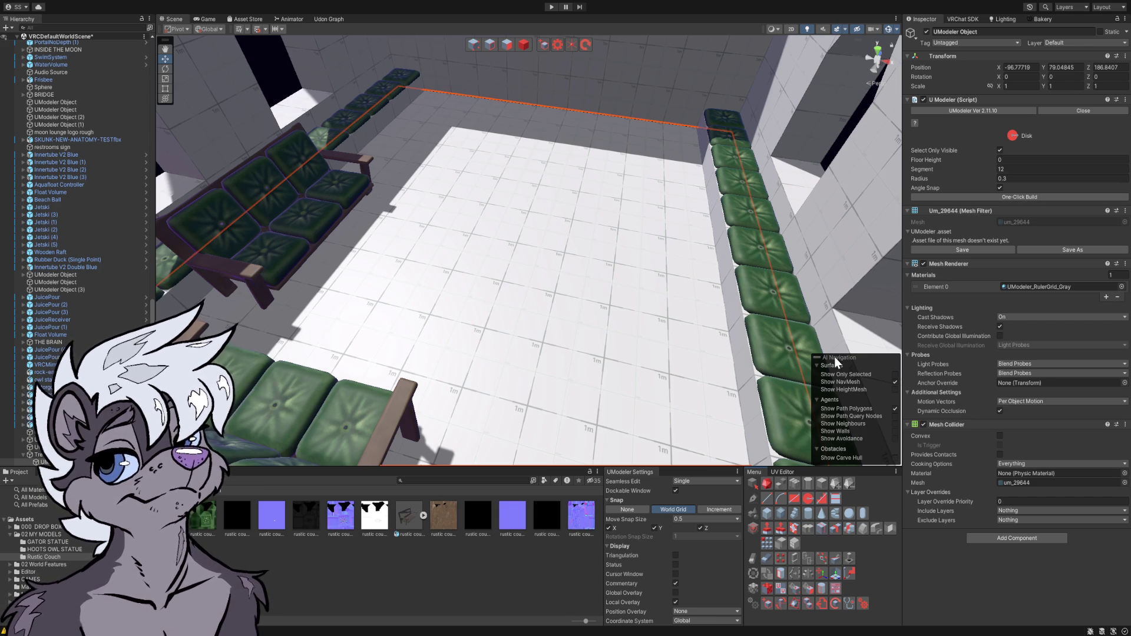
{"action": "left_click", "coordinate": [811, 512]}
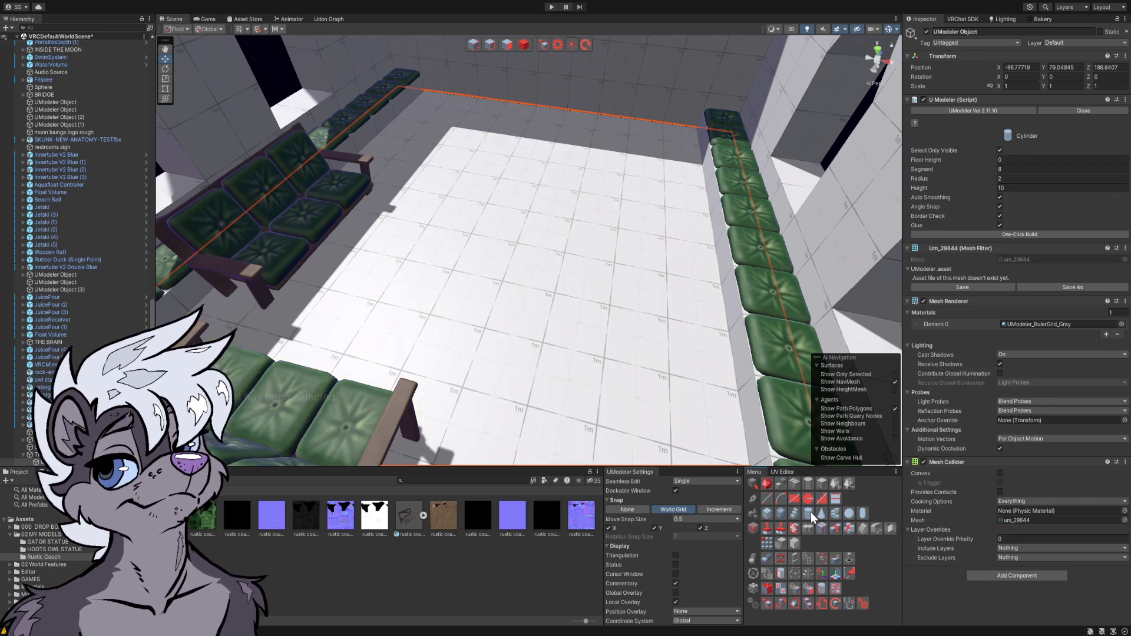
{"action": "scroll", "coordinate": [661, 338], "scroll_direction": "up", "scroll_amount": 6}
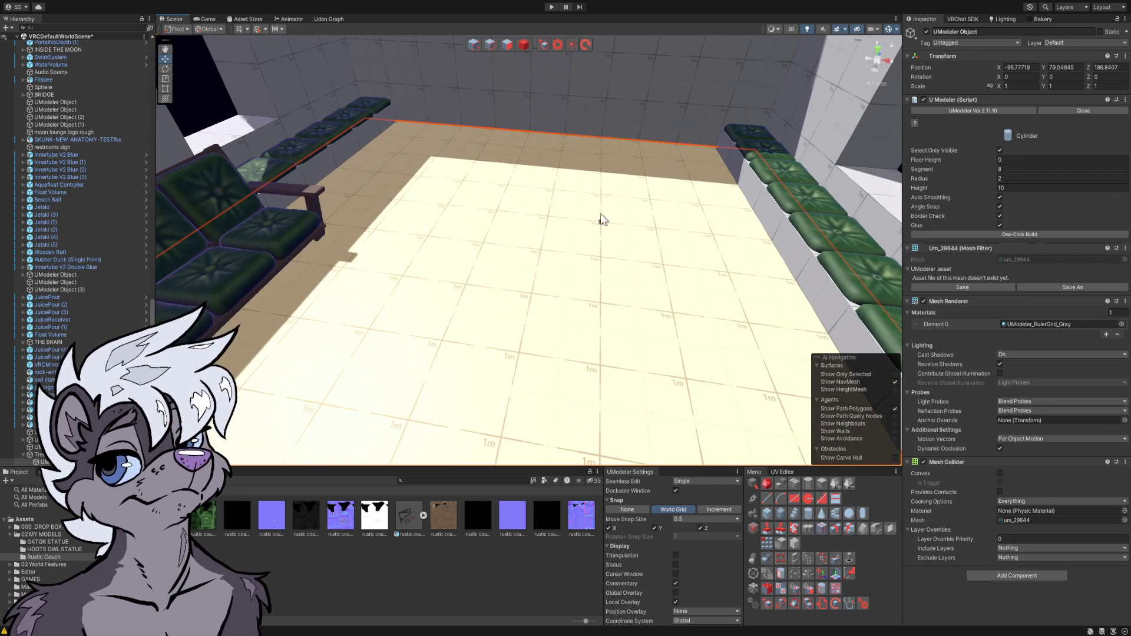
{"action": "left_click", "coordinate": [545, 44]}
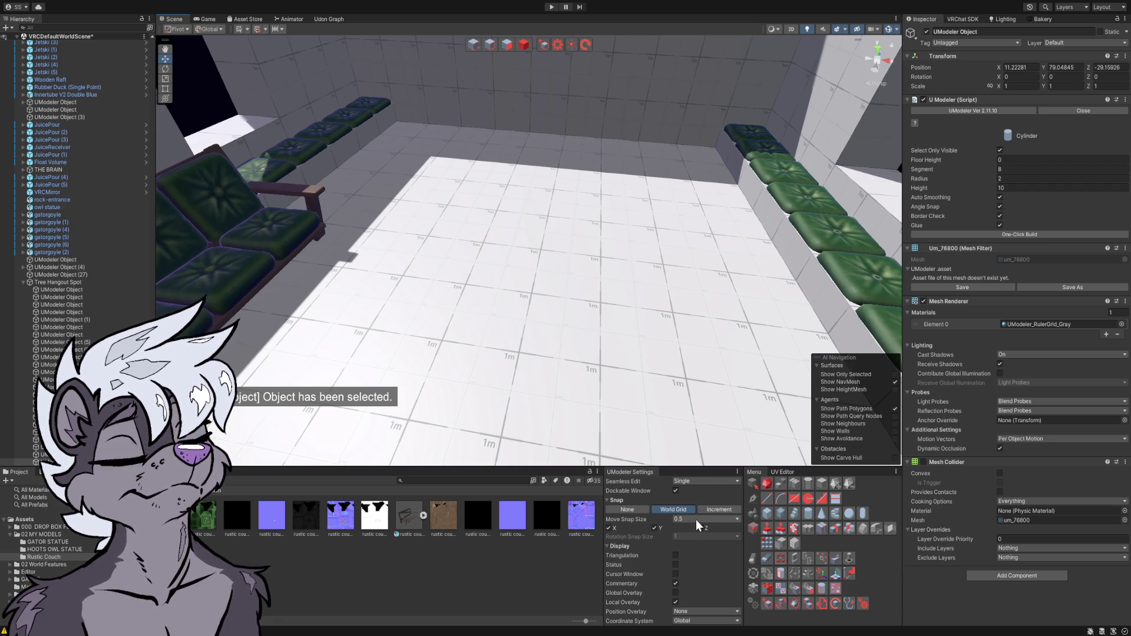
- Draw a 2.5-radius base, extrude it 0.1 high and confirm, then set move snap to 0.03125
{"action": "mouse_move", "coordinate": [602, 370]}
{"action": "left_mouse_down"}
{"action": "mouse_move", "coordinate": [585, 341]}
{"action": "mouse_move", "coordinate": [599, 365]}
{"action": "mouse_move", "coordinate": [597, 426]}
{"action": "left_mouse_up"}
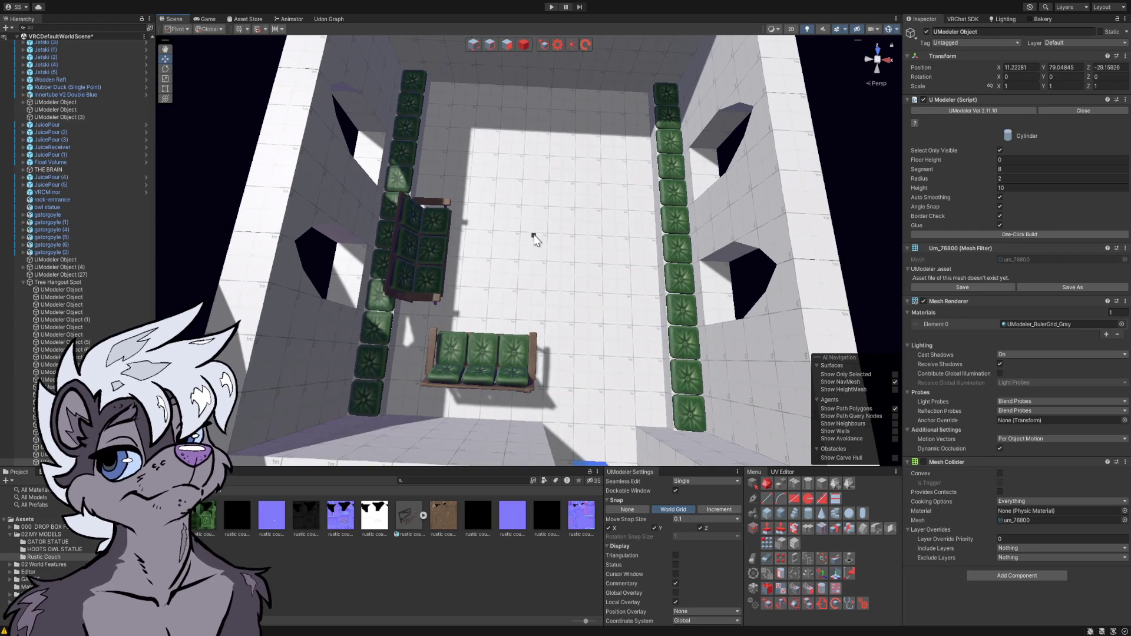
{"action": "left_click_drag", "start_coordinate": [596, 242], "coordinate": [615, 237]}
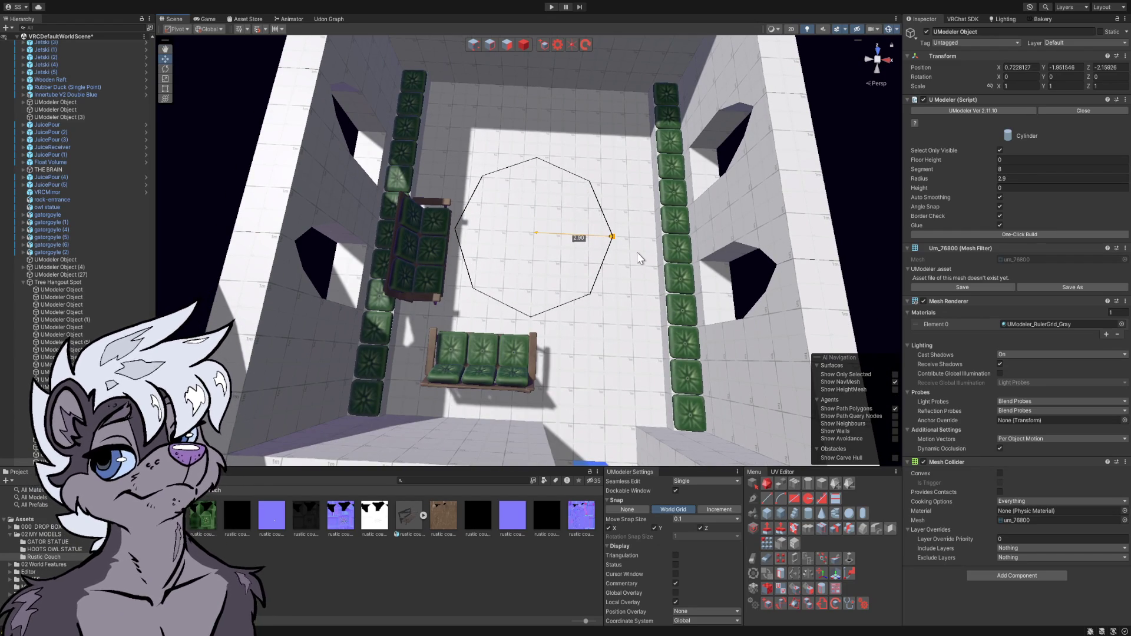
{"action": "key", "text": "Escape"}
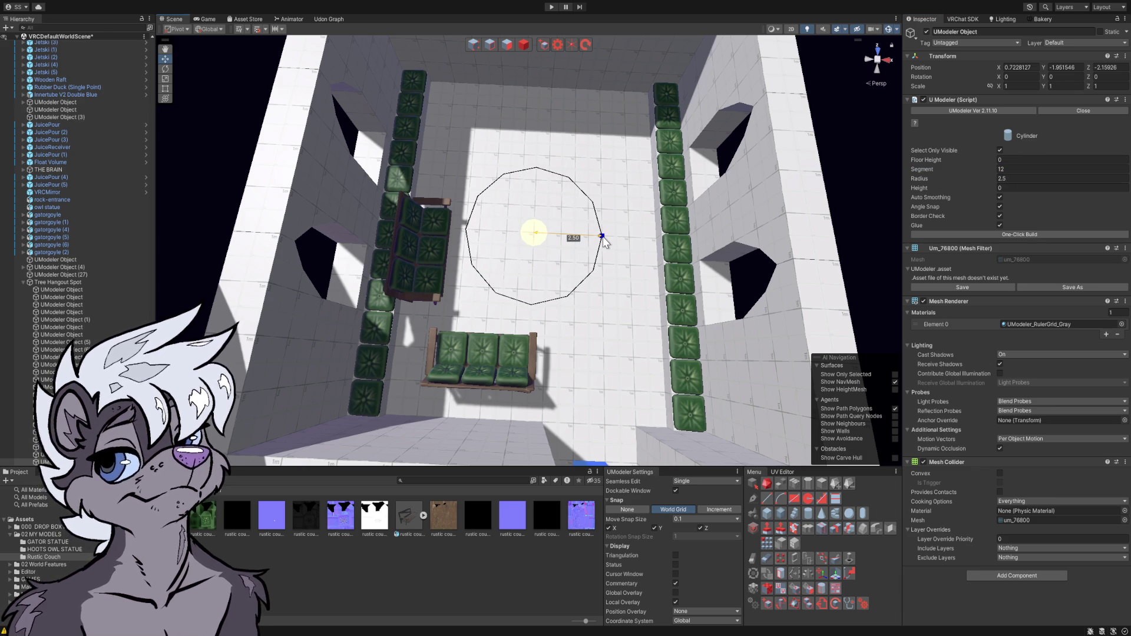
{"action": "scroll", "coordinate": [601, 235], "scroll_direction": "up", "scroll_amount": 3}
{"action": "left_click_drag", "start_coordinate": [601, 235], "coordinate": [590, 148]}
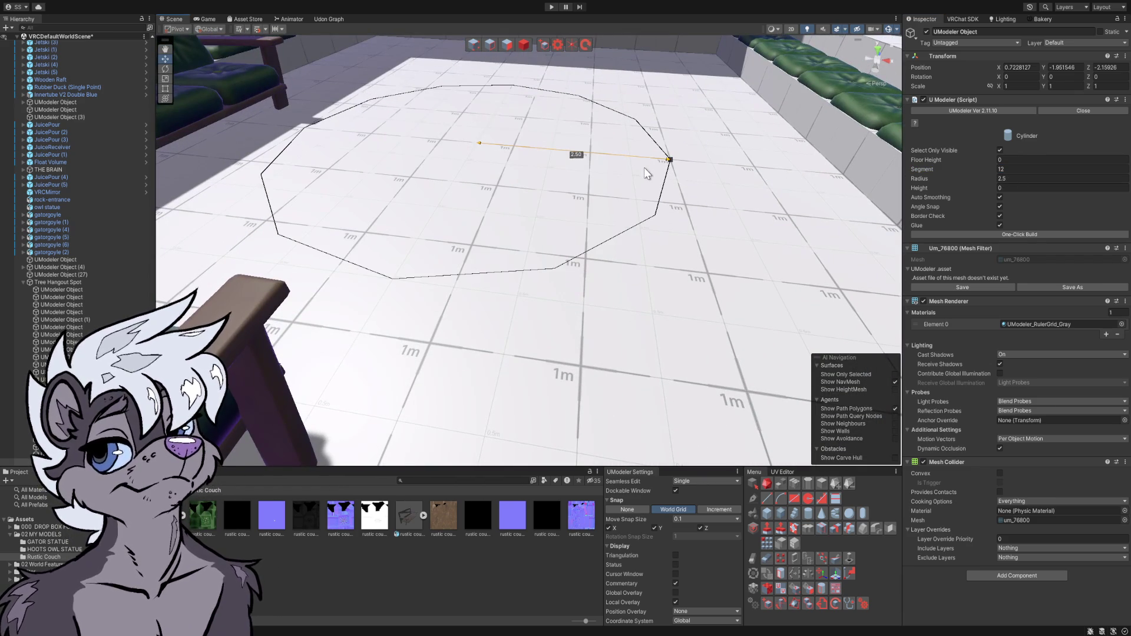
{"action": "left_click", "coordinate": [648, 158]}
{"action": "left_click", "coordinate": [651, 157]}
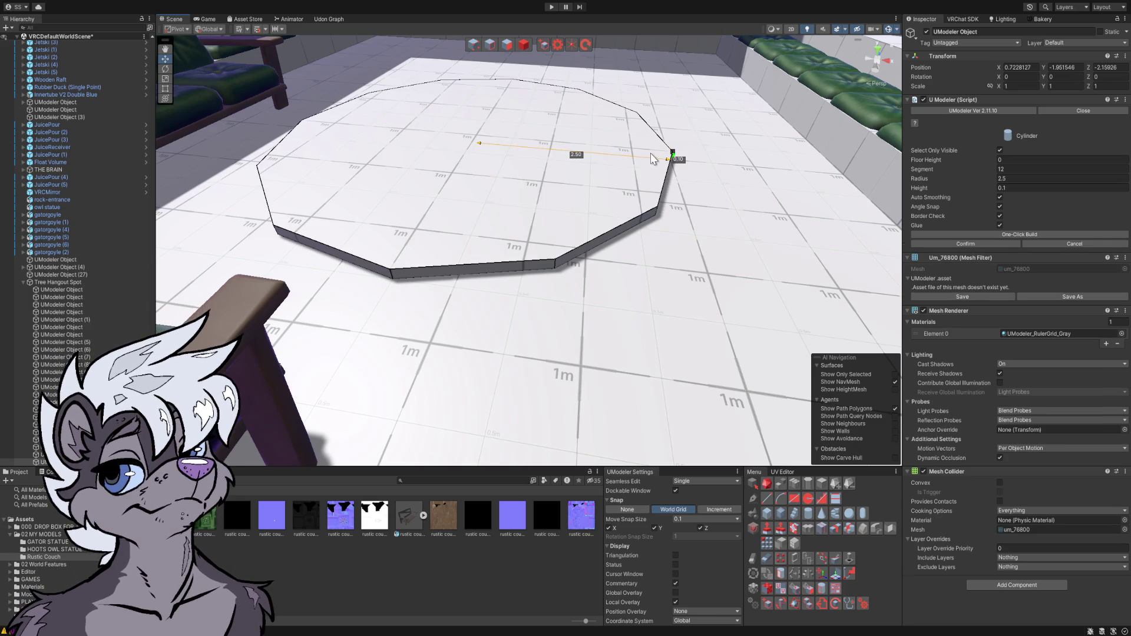
{"action": "left_click", "coordinate": [523, 45]}
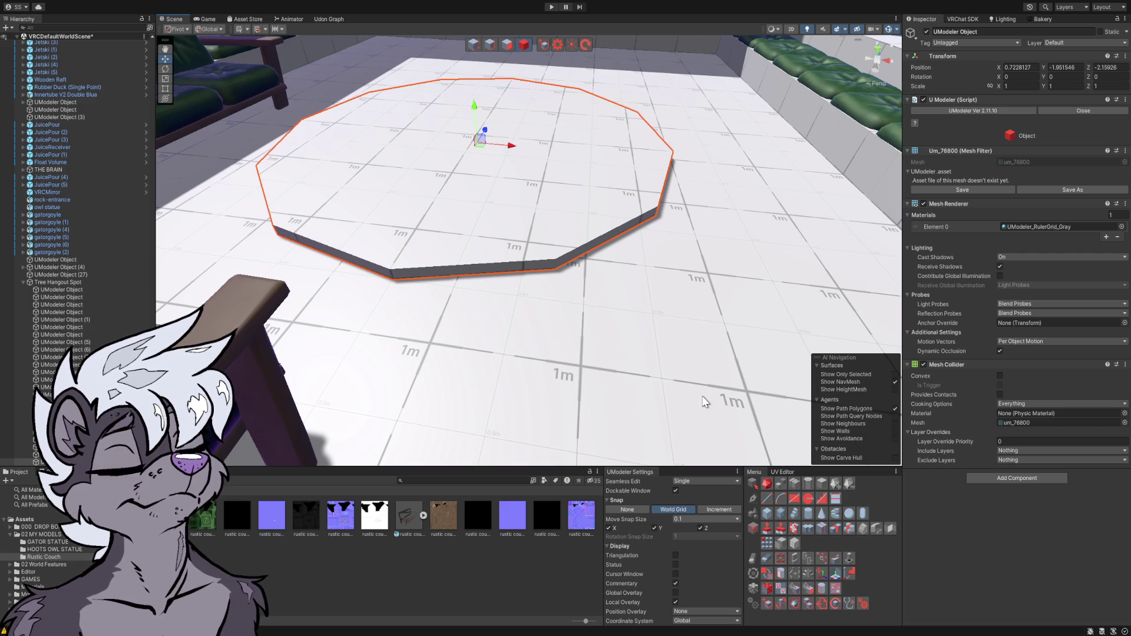
{"action": "key", "text": "minus"}
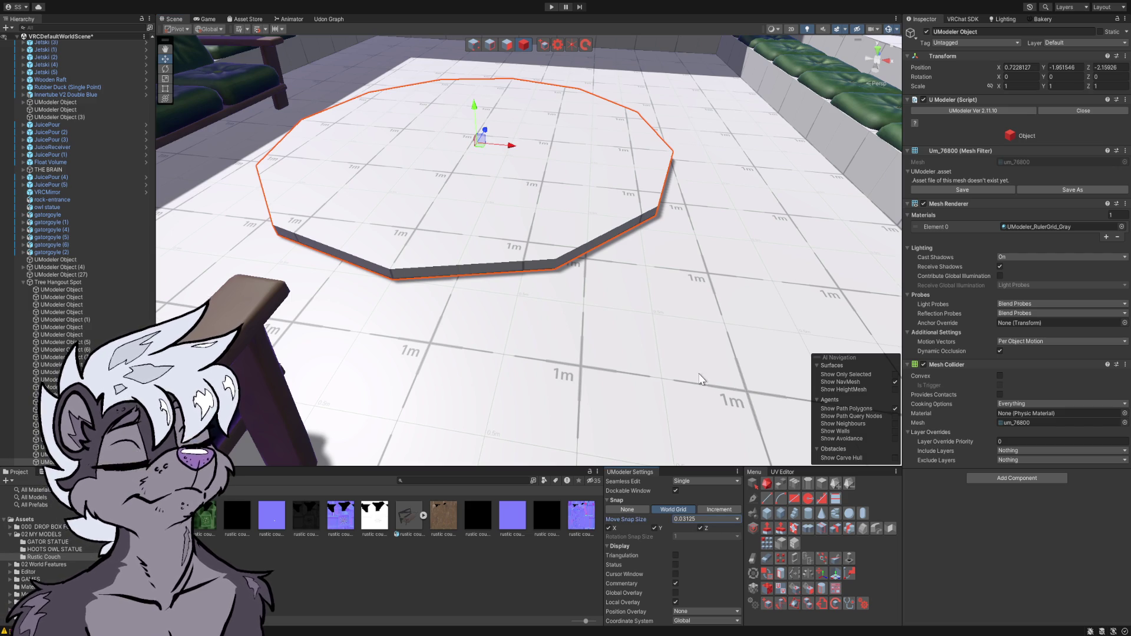
- Lower the slab slightly into the floor and apply an 'arcade' texture to make it a rug
{"action": "left_click_drag", "start_coordinate": [475, 104], "coordinate": [526, 202]}
{"action": "mouse_move", "coordinate": [527, 152]}
{"action": "left_mouse_down"}
{"action": "mouse_move", "coordinate": [527, 94]}
{"action": "mouse_move", "coordinate": [525, 174]}
{"action": "left_mouse_up"}
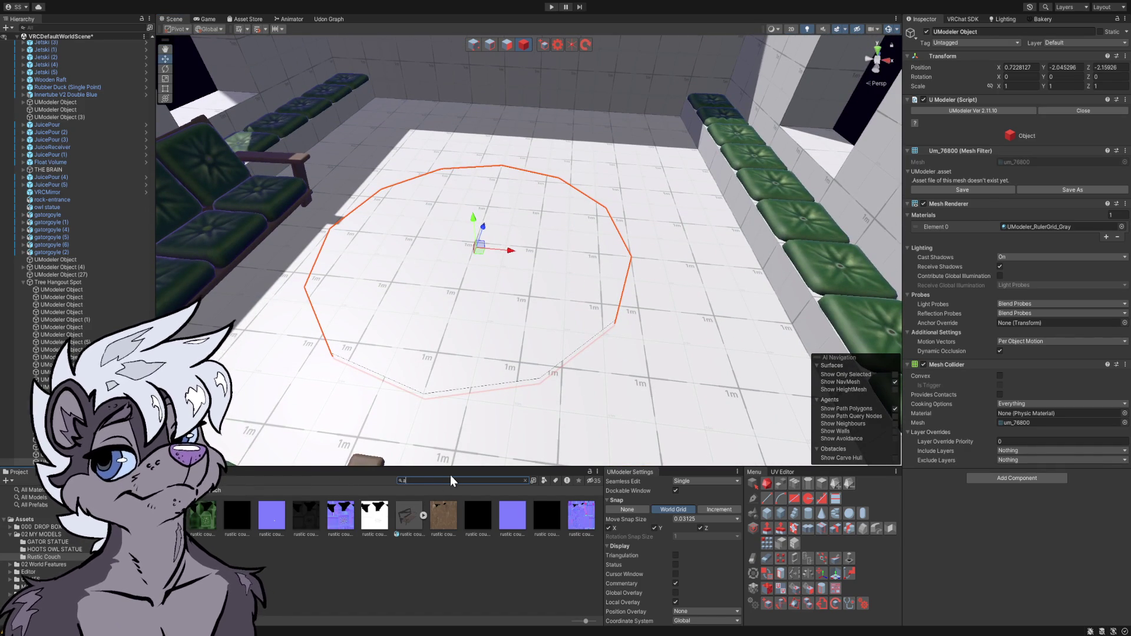
{"action": "type", "text": "rcade"}
{"action": "mouse_move", "coordinate": [201, 516]}
{"action": "left_mouse_down"}
{"action": "mouse_move", "coordinate": [242, 517]}
{"action": "mouse_move", "coordinate": [419, 333]}
{"action": "mouse_move", "coordinate": [436, 322]}
{"action": "mouse_move", "coordinate": [492, 327]}
{"action": "mouse_move", "coordinate": [72, 266]}
{"action": "mouse_move", "coordinate": [26, 412]}
{"action": "left_mouse_up"}
{"action": "left_click", "coordinate": [472, 543]}
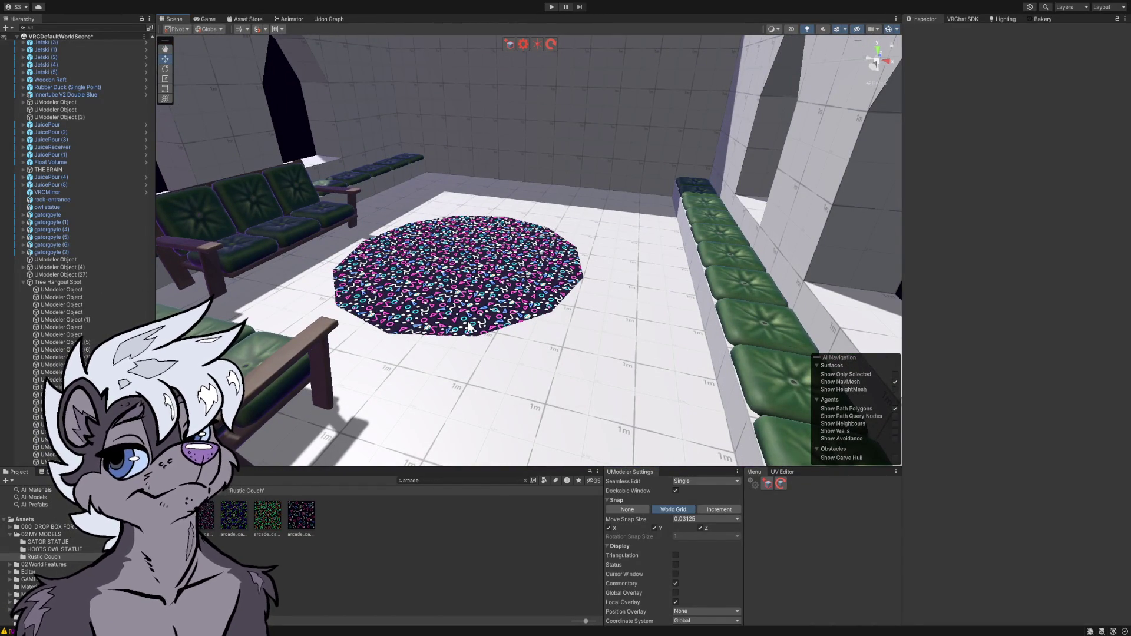
{"action": "mouse_move", "coordinate": [479, 240]}
{"action": "left_mouse_down"}
{"action": "mouse_move", "coordinate": [517, 296]}
{"action": "mouse_move", "coordinate": [581, 210]}
{"action": "mouse_move", "coordinate": [517, 159]}
{"action": "mouse_move", "coordinate": [452, 184]}
{"action": "mouse_move", "coordinate": [454, 270]}
{"action": "left_mouse_up"}
{"action": "left_click", "coordinate": [476, 303]}
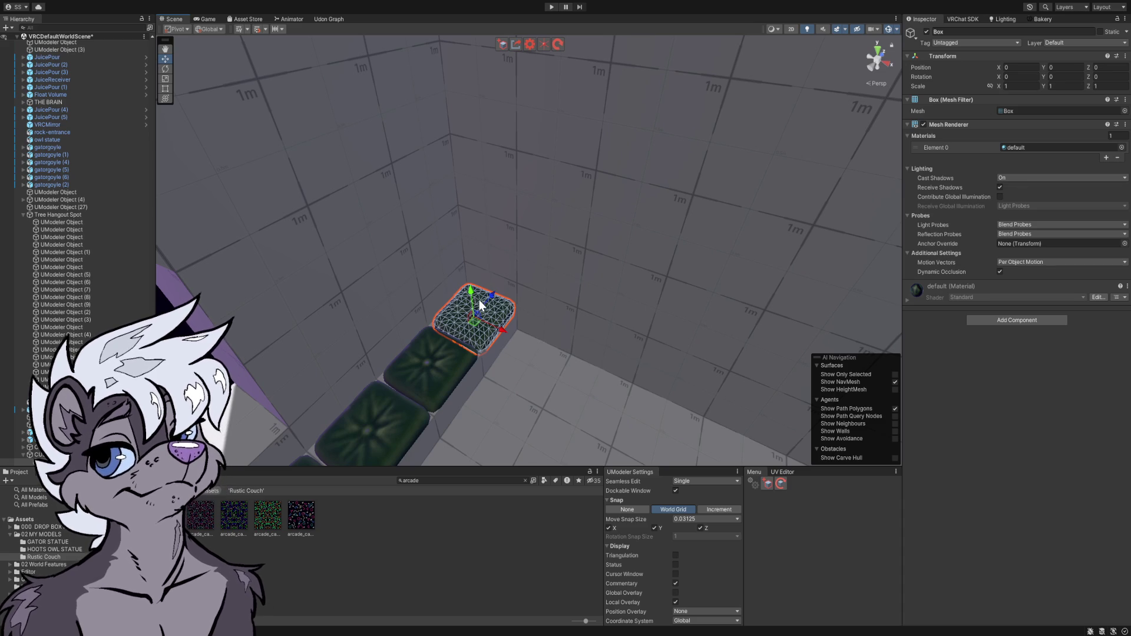
- Delete four green cushion boxes from the bench ends, including Box (11) beside the couch
{"action": "key", "text": "Delete"}
{"action": "mouse_move", "coordinate": [479, 295]}
{"action": "left_mouse_down"}
{"action": "mouse_move", "coordinate": [636, 298]}
{"action": "mouse_move", "coordinate": [666, 276]}
{"action": "mouse_move", "coordinate": [635, 252]}
{"action": "left_mouse_up"}
{"action": "left_click", "coordinate": [635, 254]}
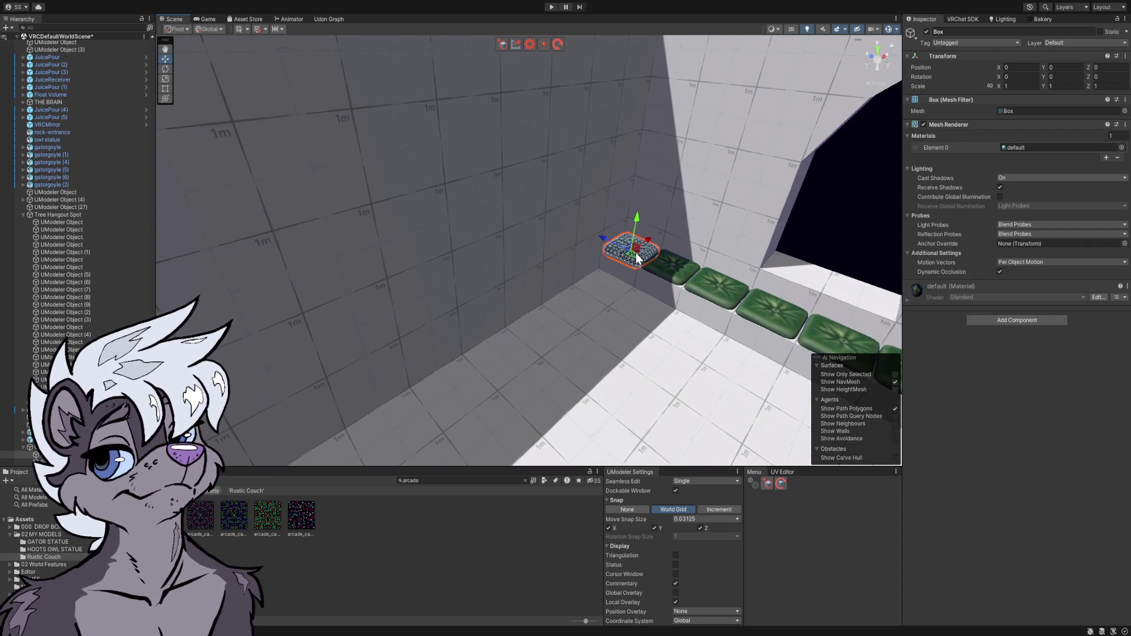
{"action": "key", "text": "Delete"}
{"action": "left_click_drag", "start_coordinate": [650, 261], "coordinate": [734, 244]}
{"action": "left_click", "coordinate": [664, 238]}
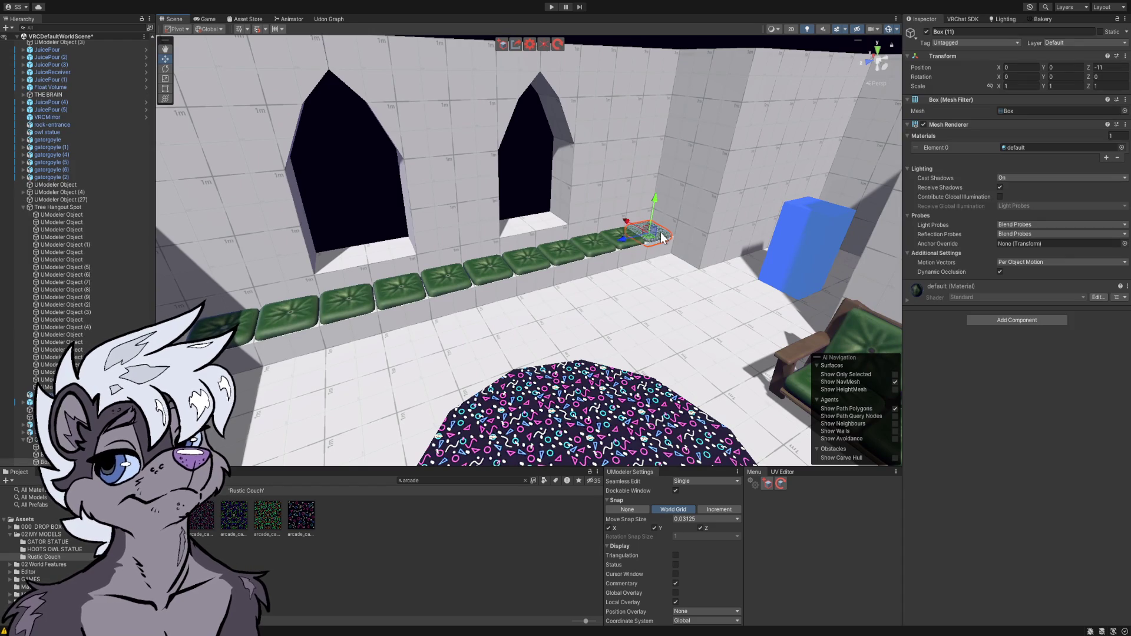
{"action": "key", "text": "Delete"}
{"action": "left_click_drag", "start_coordinate": [655, 230], "coordinate": [785, 246]}
{"action": "left_click", "coordinate": [708, 249]}
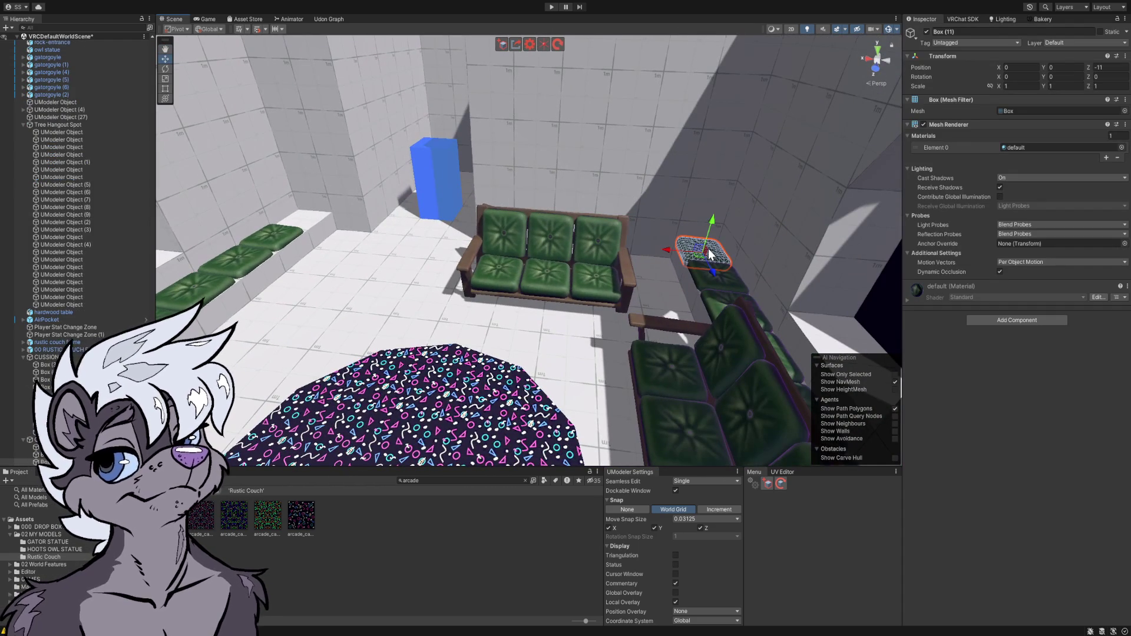
{"action": "key", "text": "Delete"}
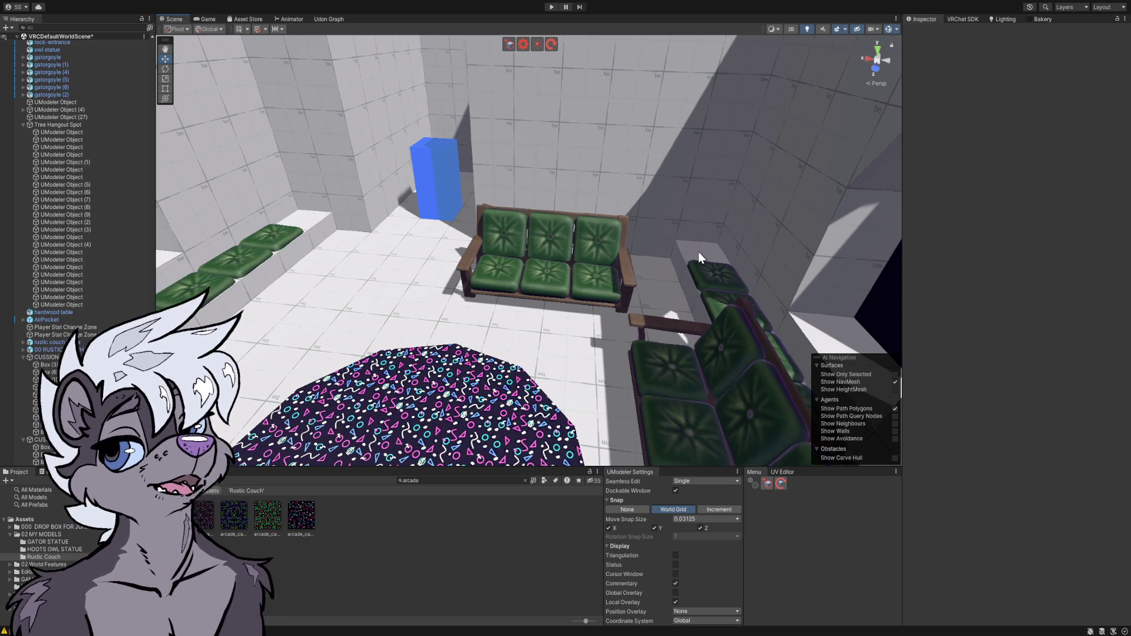
{"action": "mouse_move", "coordinate": [613, 306]}
{"action": "left_mouse_down"}
{"action": "mouse_move", "coordinate": [576, 285]}
{"action": "mouse_move", "coordinate": [487, 295]}
{"action": "mouse_move", "coordinate": [196, 275]}
{"action": "mouse_move", "coordinate": [133, 284]}
{"action": "mouse_move", "coordinate": [118, 303]}
{"action": "left_mouse_up"}
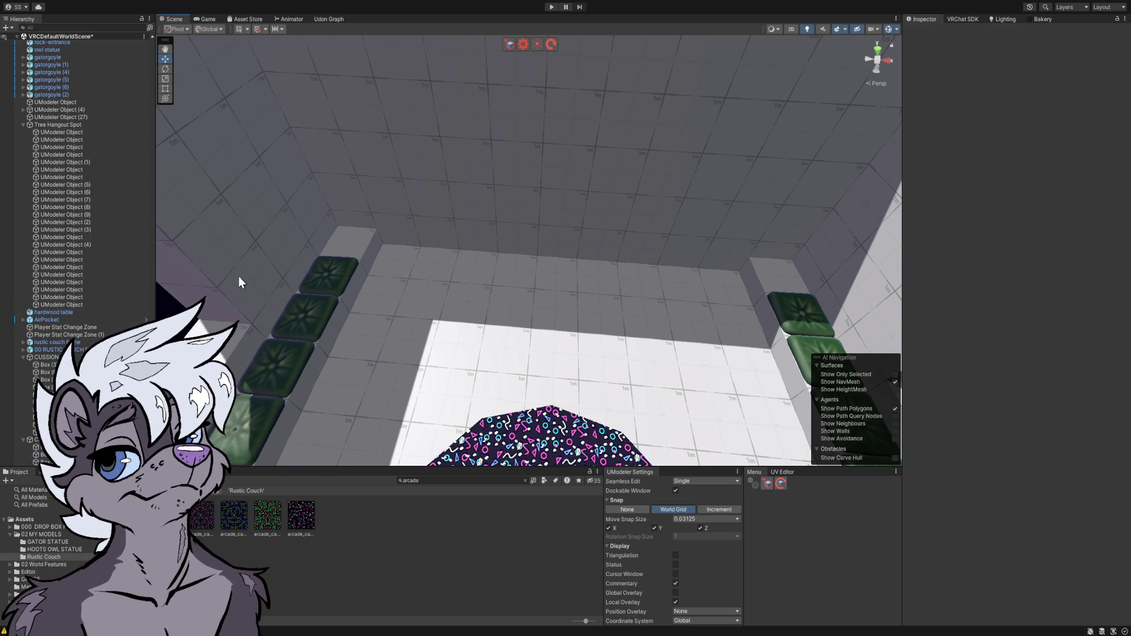
- Rotate past the right-wall cushions and tilt up to the Moon Lounge ceiling sign
{"action": "mouse_move", "coordinate": [317, 263]}
{"action": "left_mouse_down"}
{"action": "mouse_move", "coordinate": [451, 288]}
{"action": "mouse_move", "coordinate": [472, 272]}
{"action": "mouse_move", "coordinate": [345, 214]}
{"action": "left_mouse_up"}
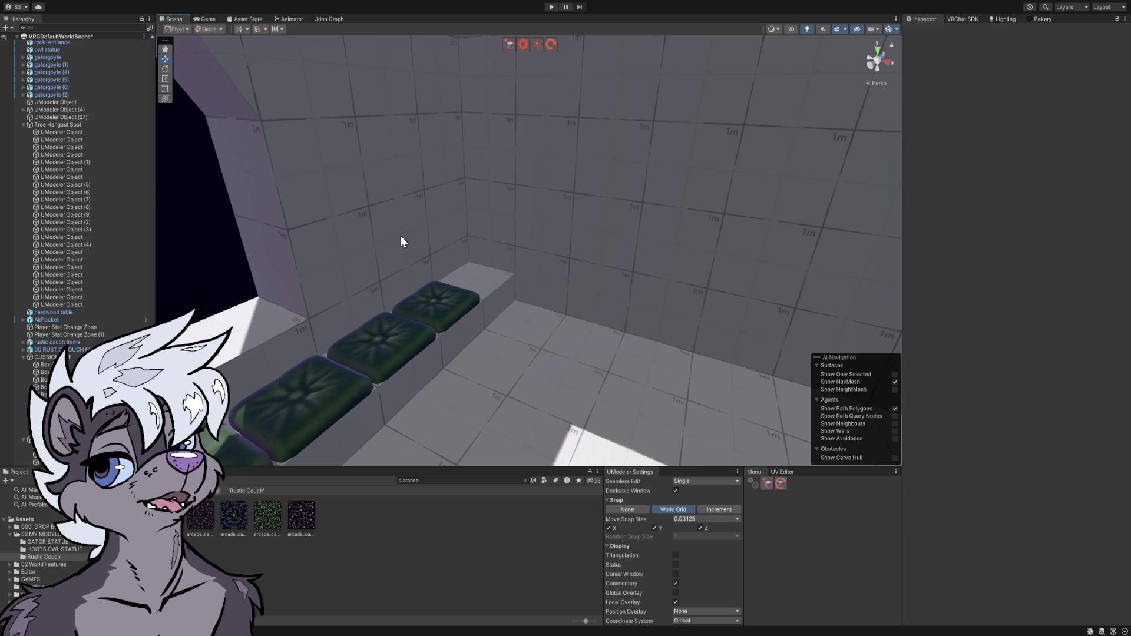
{"action": "mouse_move", "coordinate": [400, 241]}
{"action": "left_mouse_down"}
{"action": "mouse_move", "coordinate": [454, 235]}
{"action": "mouse_move", "coordinate": [505, 184]}
{"action": "mouse_move", "coordinate": [624, 108]}
{"action": "mouse_move", "coordinate": [841, 12]}
{"action": "mouse_move", "coordinate": [798, 630]}
{"action": "mouse_move", "coordinate": [670, 625]}
{"action": "mouse_move", "coordinate": [528, 159]}
{"action": "mouse_move", "coordinate": [446, 255]}
{"action": "mouse_move", "coordinate": [447, 331]}
{"action": "mouse_move", "coordinate": [514, 341]}
{"action": "mouse_move", "coordinate": [560, 323]}
{"action": "mouse_move", "coordinate": [606, 209]}
{"action": "mouse_move", "coordinate": [600, 243]}
{"action": "mouse_move", "coordinate": [666, 204]}
{"action": "mouse_move", "coordinate": [777, 213]}
{"action": "mouse_move", "coordinate": [1030, 194]}
{"action": "mouse_move", "coordinate": [212, 161]}
{"action": "mouse_move", "coordinate": [290, 139]}
{"action": "mouse_move", "coordinate": [306, 167]}
{"action": "left_mouse_up"}
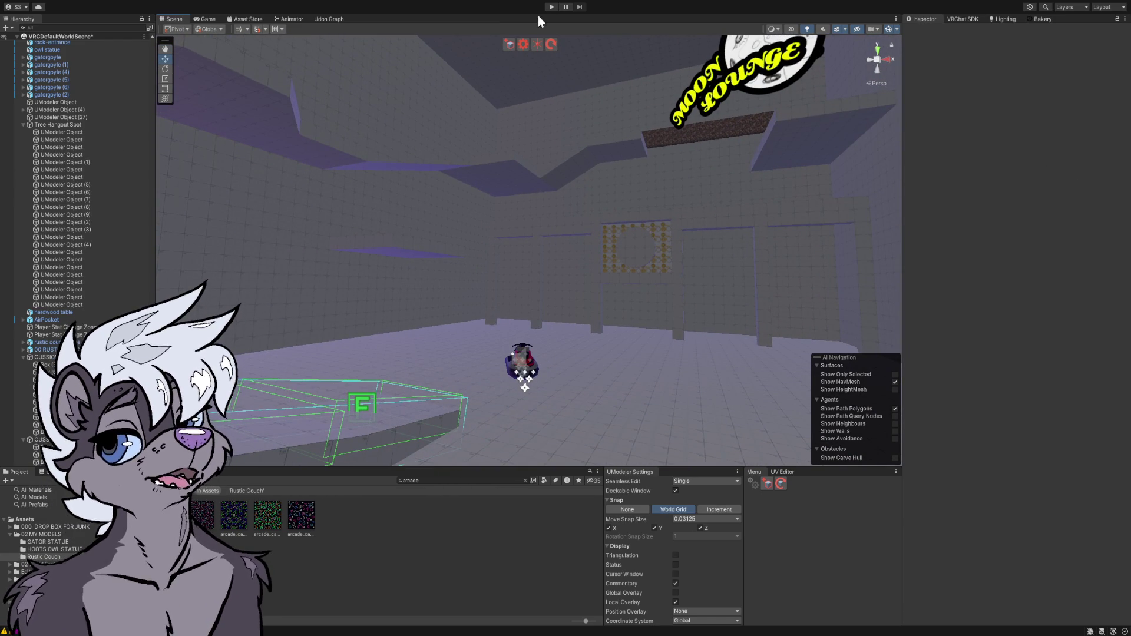
- Enter play mode, dismiss the VRChat Client Simulator menu, then reopen it and respawn the player
{"action": "left_click", "coordinate": [552, 7]}
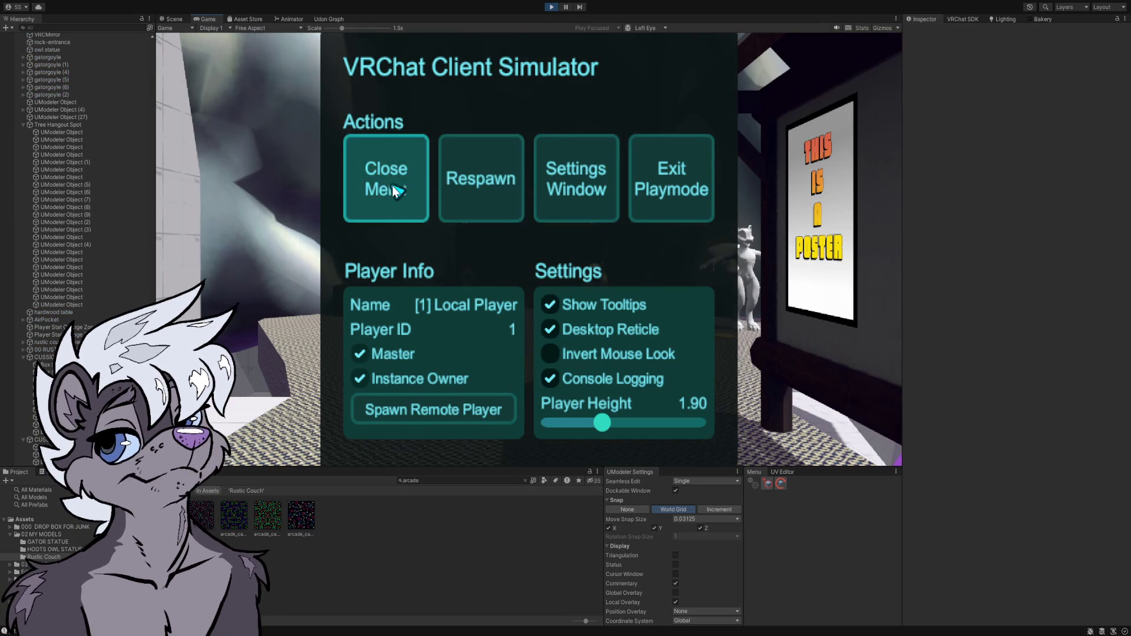
{"action": "left_click", "coordinate": [392, 186]}
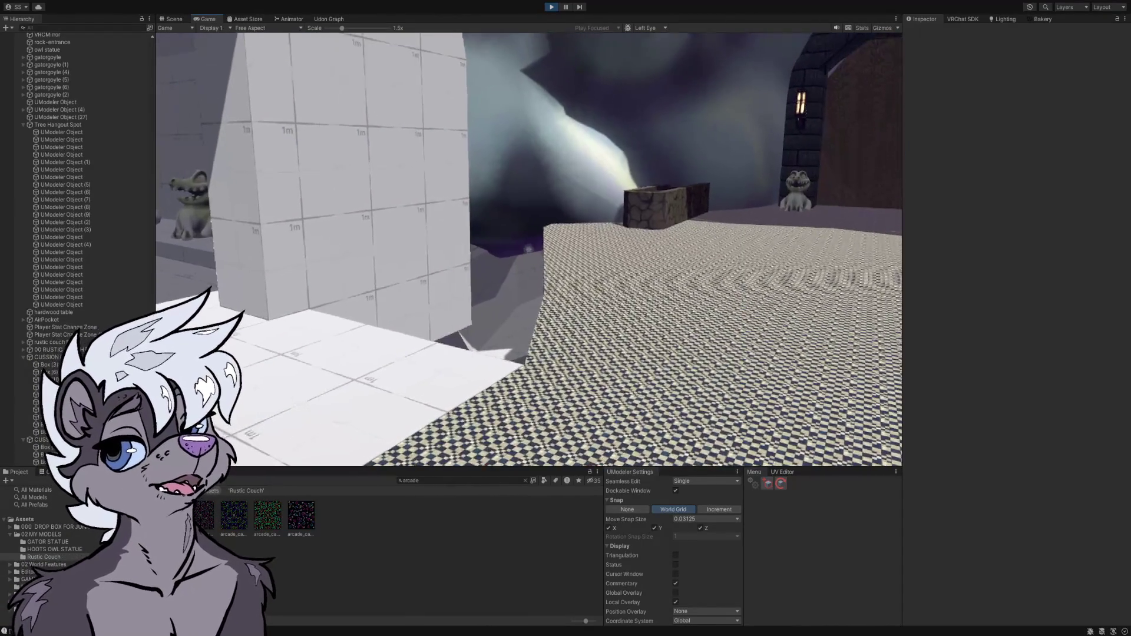
{"action": "key", "text": "Escape"}
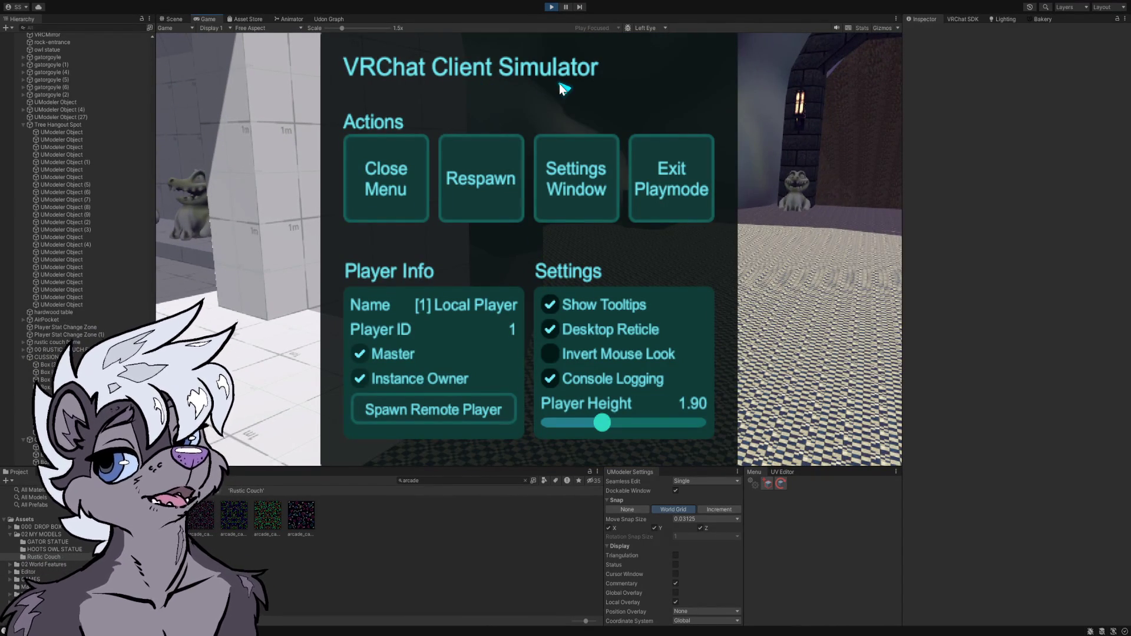
{"action": "left_click", "coordinate": [469, 151]}
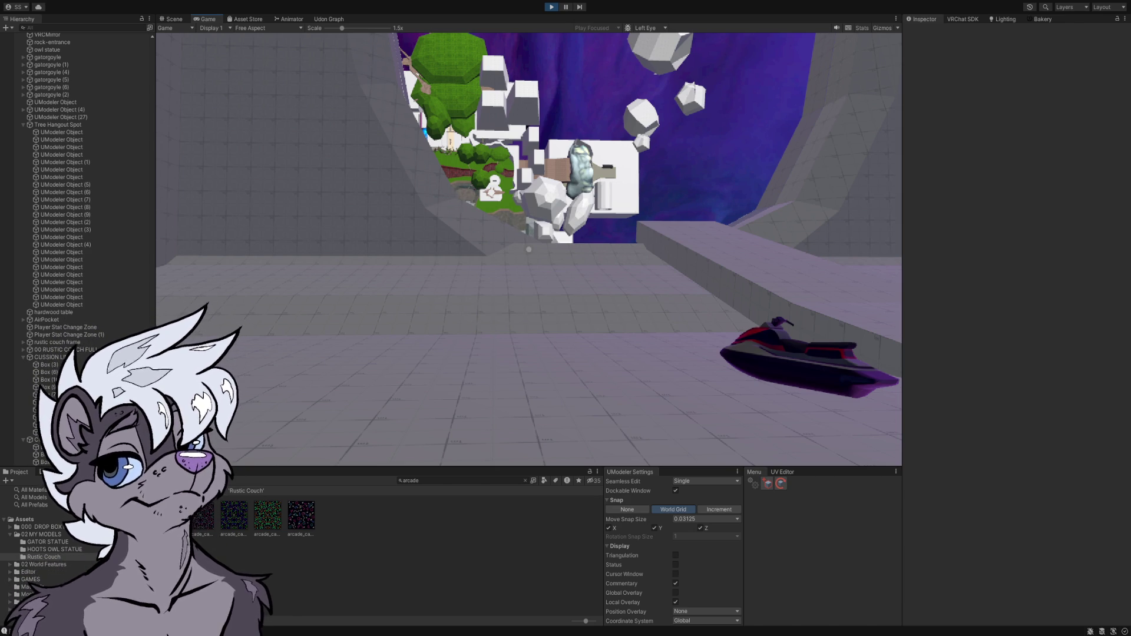
- Walk the player through the opening, past the black doorways and up the ramp to the tunnel mouth
{"action": "key", "text": "w"}
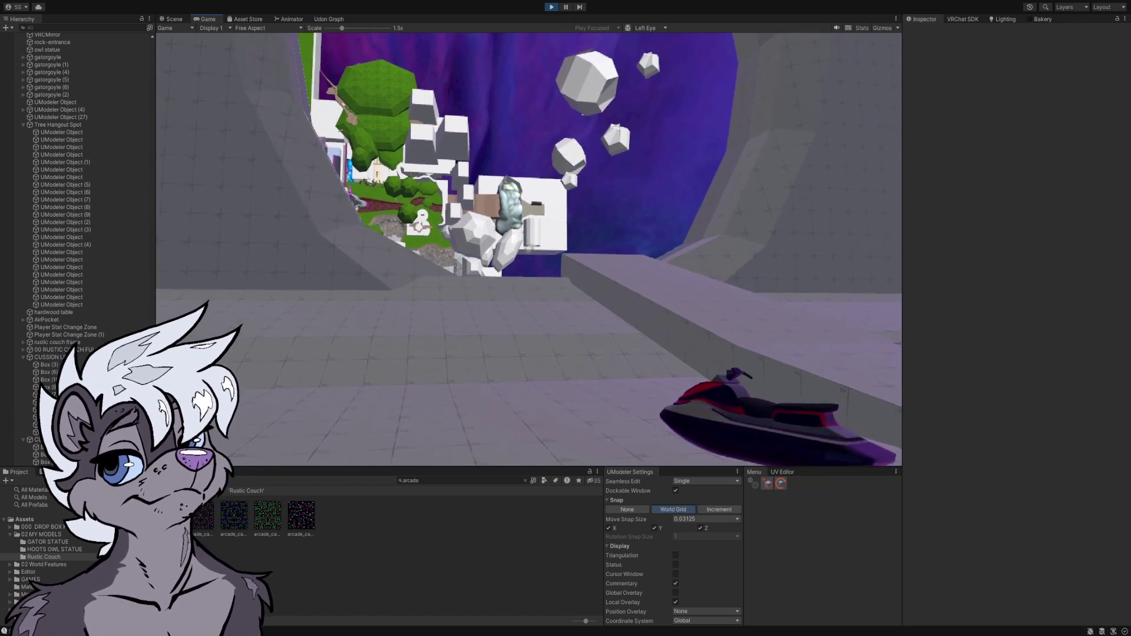
{"action": "key", "text": "w"}
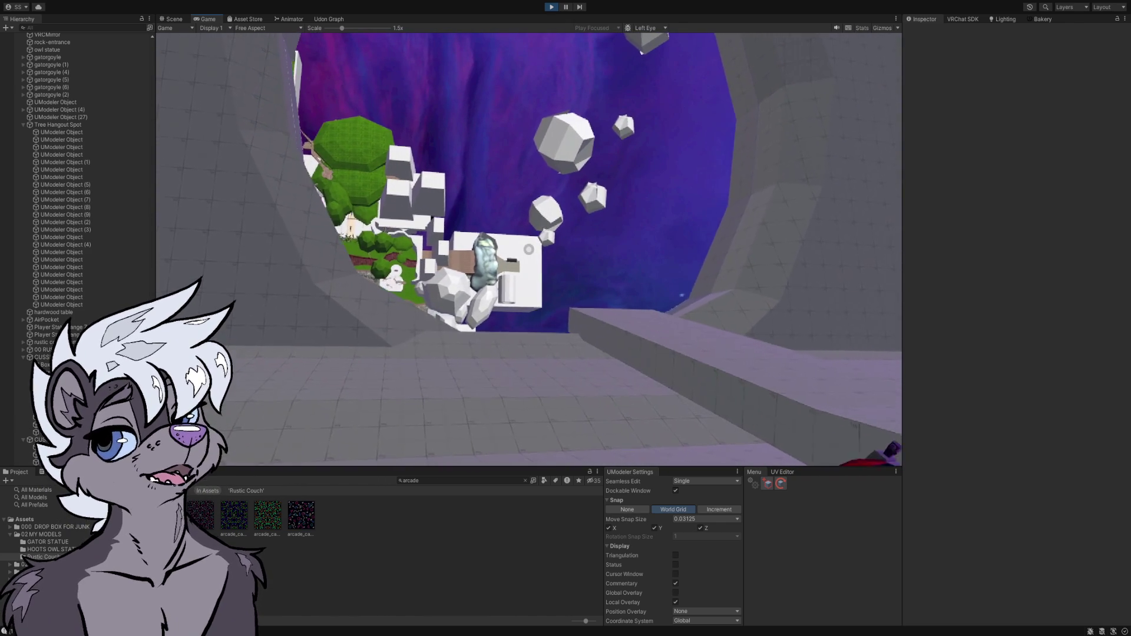
{"action": "key", "text": "w"}
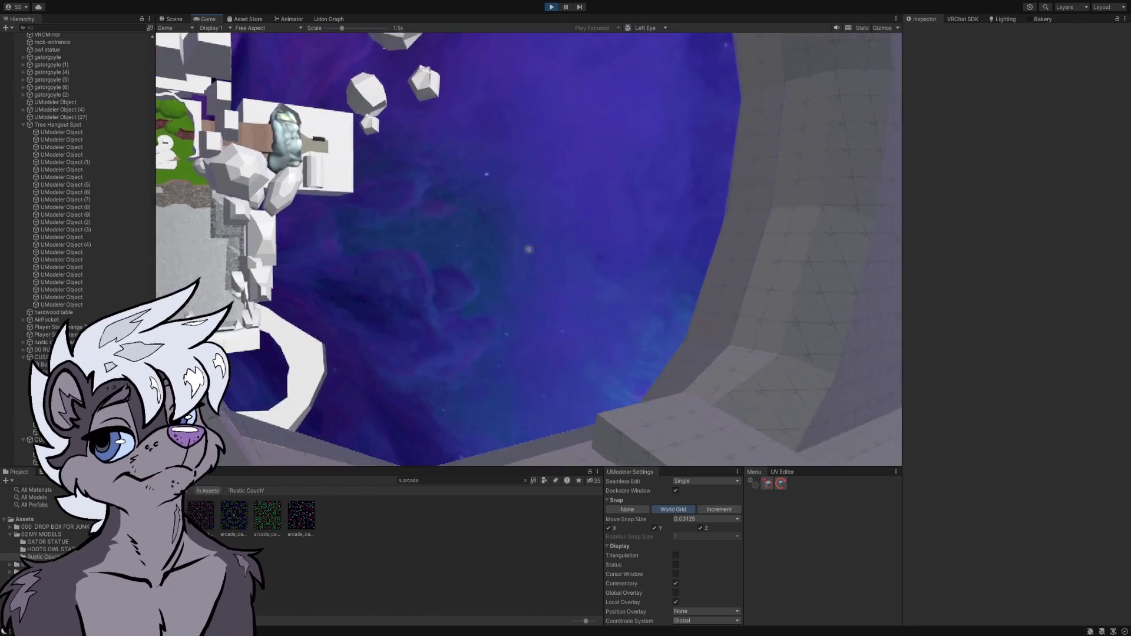
{"action": "key", "text": "w"}
{"action": "key", "text": "w"}
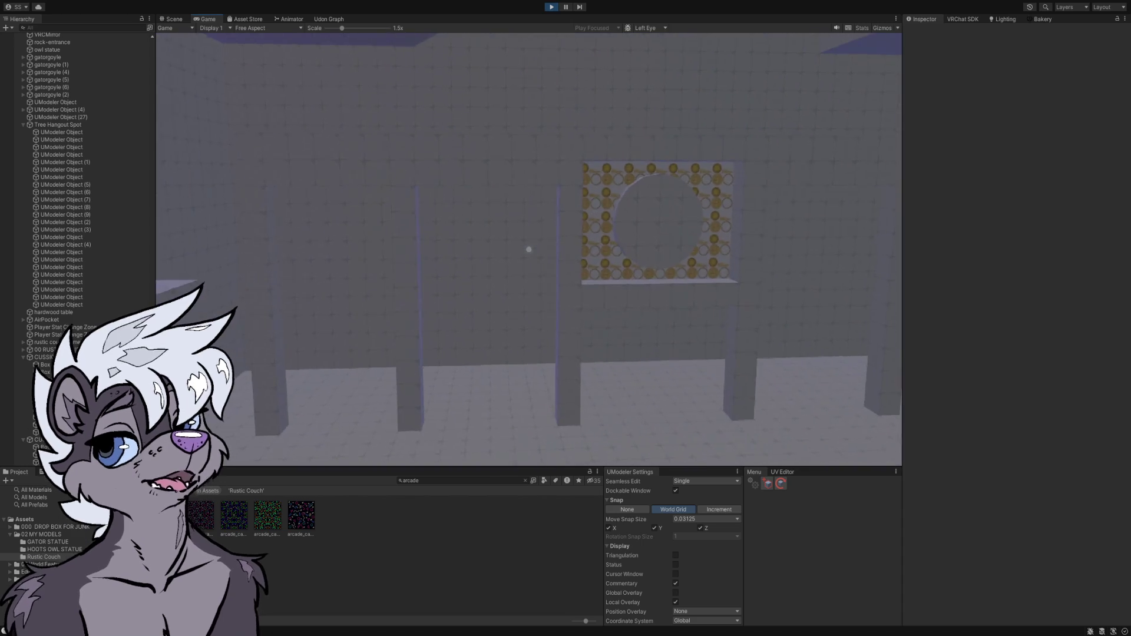
{"action": "key", "text": "w"}
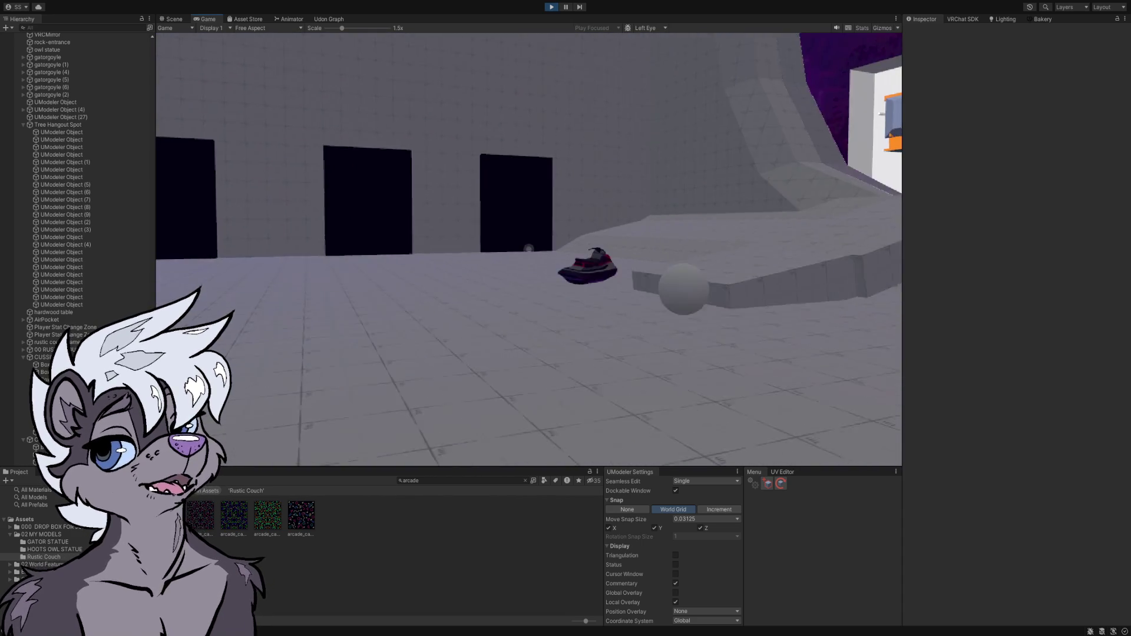
{"action": "key", "text": "w"}
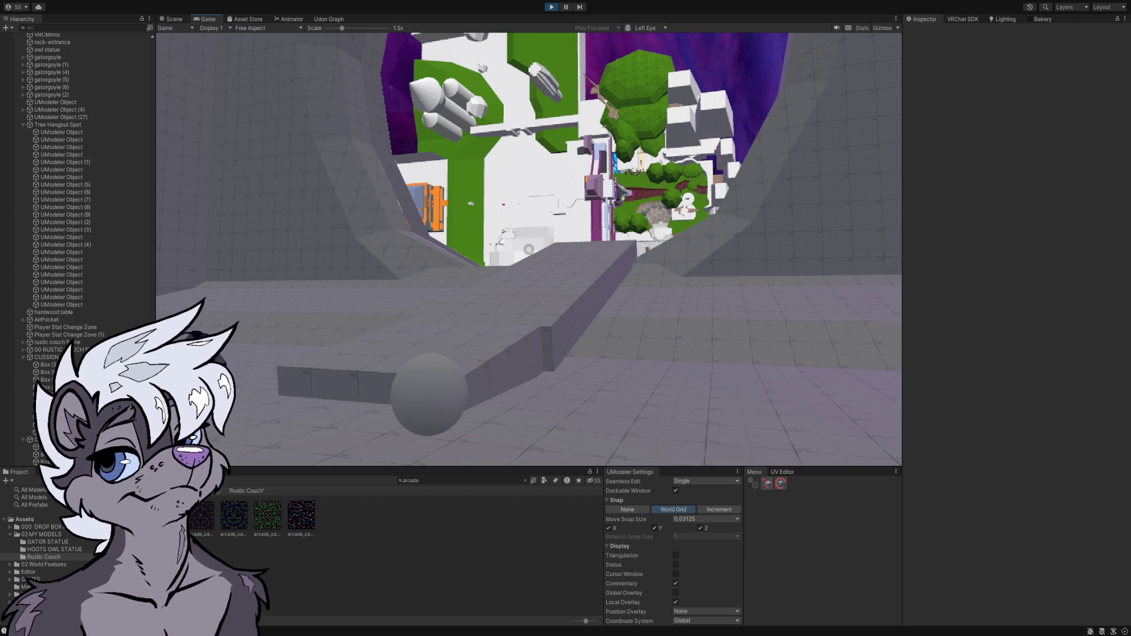
{"action": "key", "text": "w"}
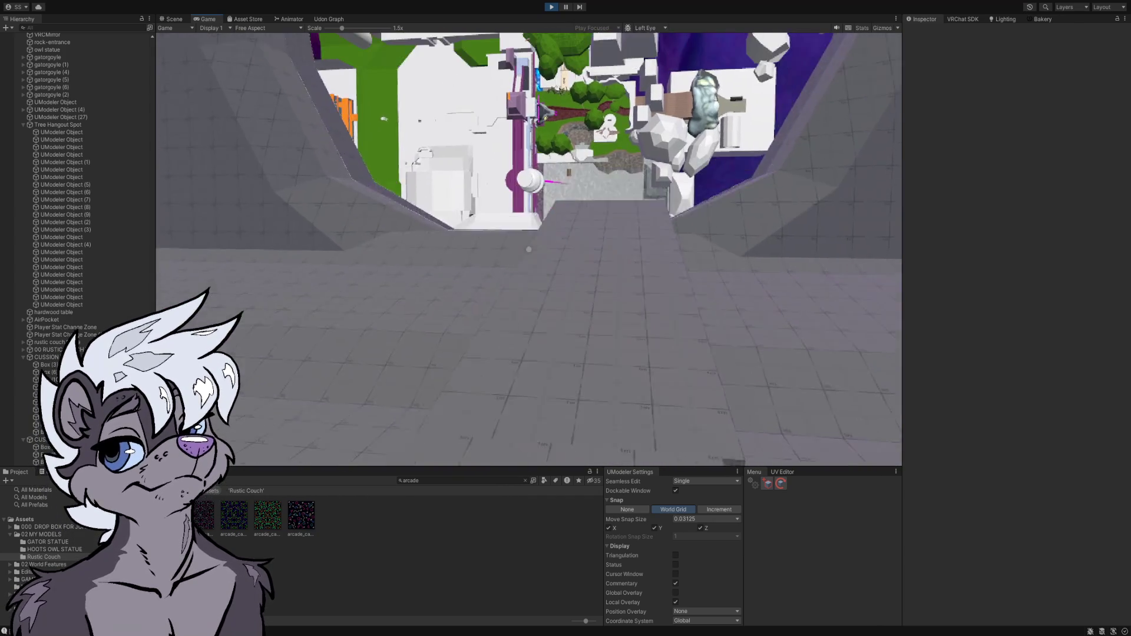
{"action": "key", "text": "space"}
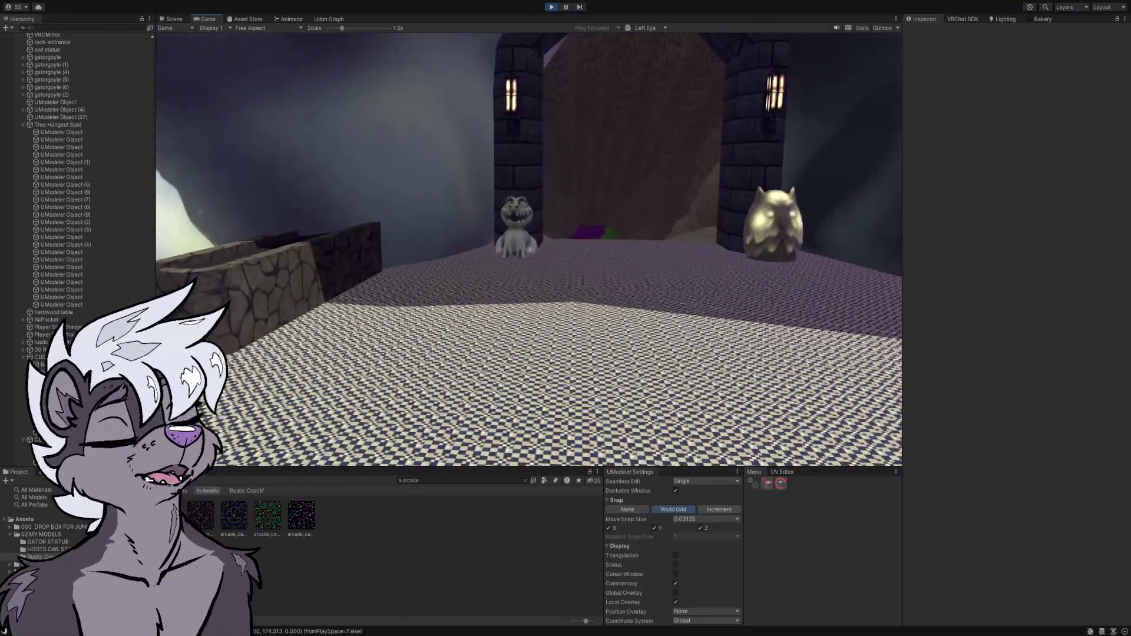
- Walk along the stone path to the Possum Park gate, briefly opening and closing the simulator menu
{"action": "key", "text": "w"}
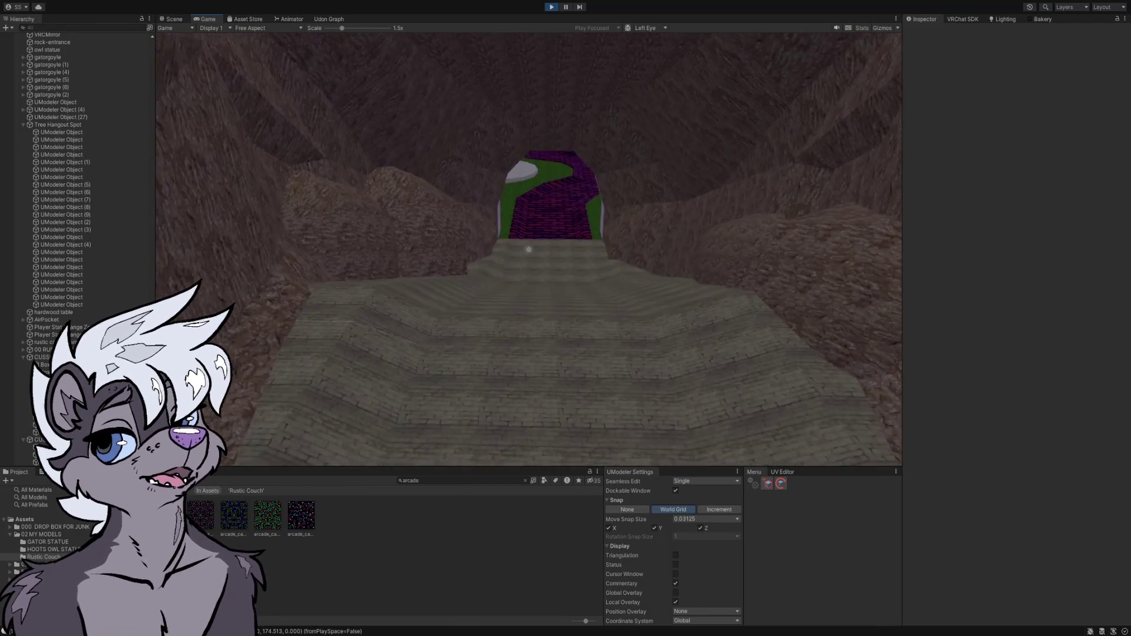
{"action": "key", "text": "w"}
{"action": "key", "text": "w"}
{"action": "key", "text": "w"}
{"action": "key", "text": "w"}
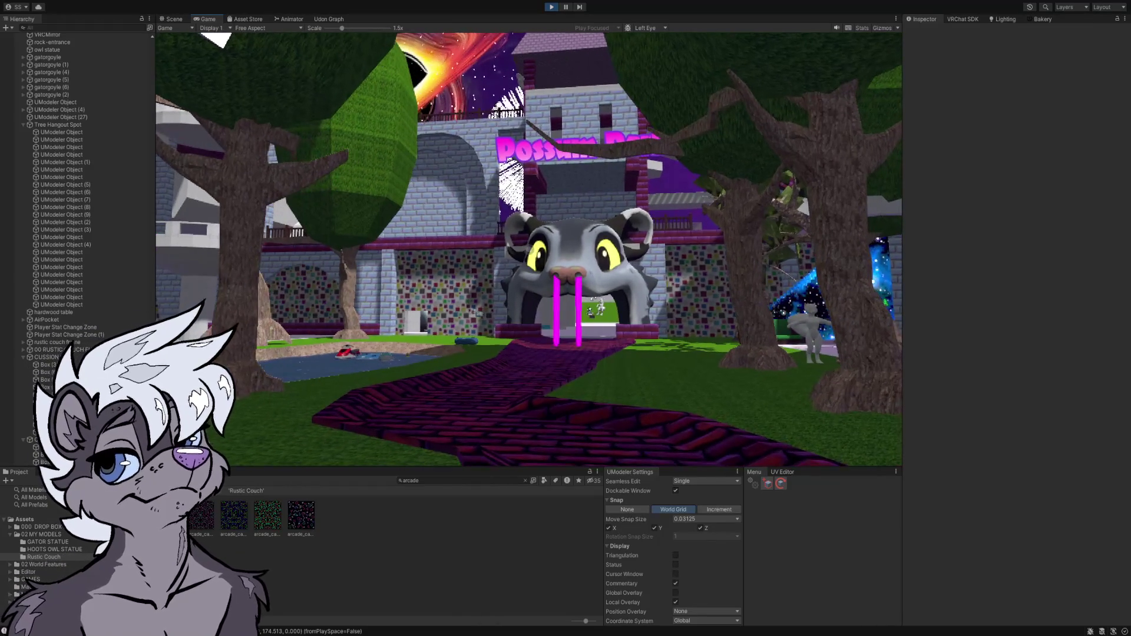
{"action": "key", "text": "Escape"}
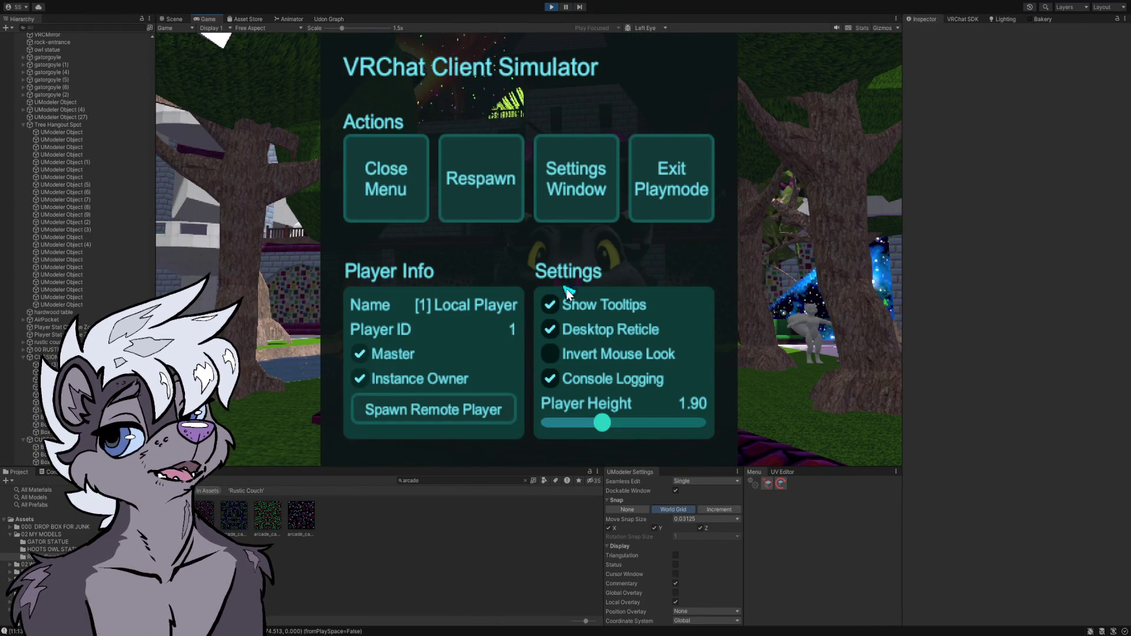
{"action": "left_click", "coordinate": [413, 192]}
{"action": "key", "text": "w"}
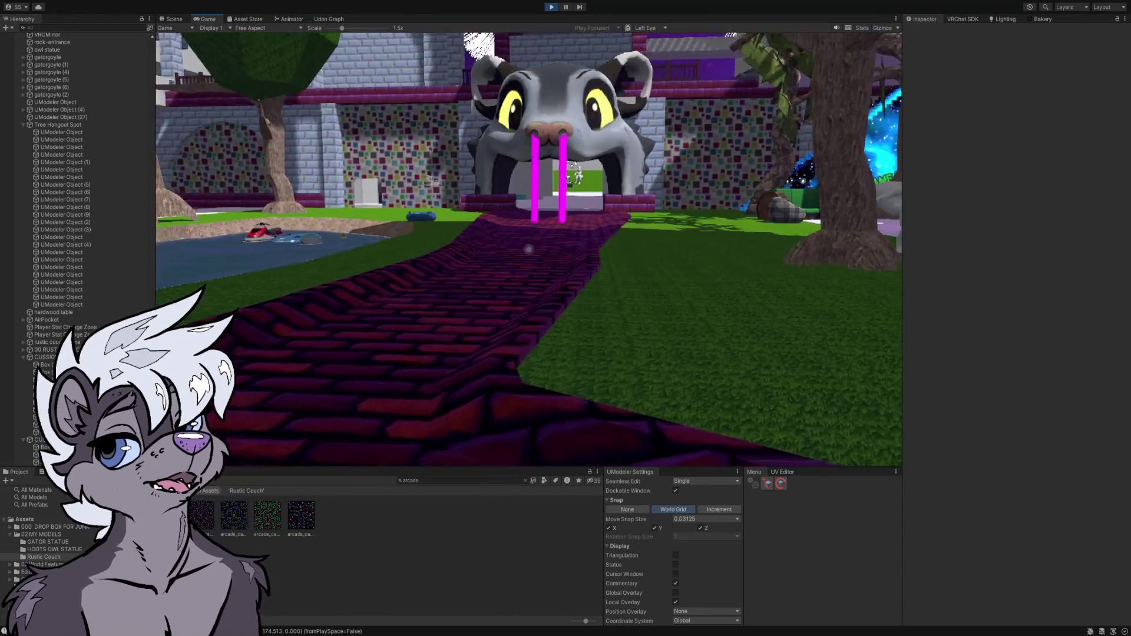
{"action": "key", "text": "w"}
{"action": "key", "text": "w"}
{"action": "key", "text": "w"}
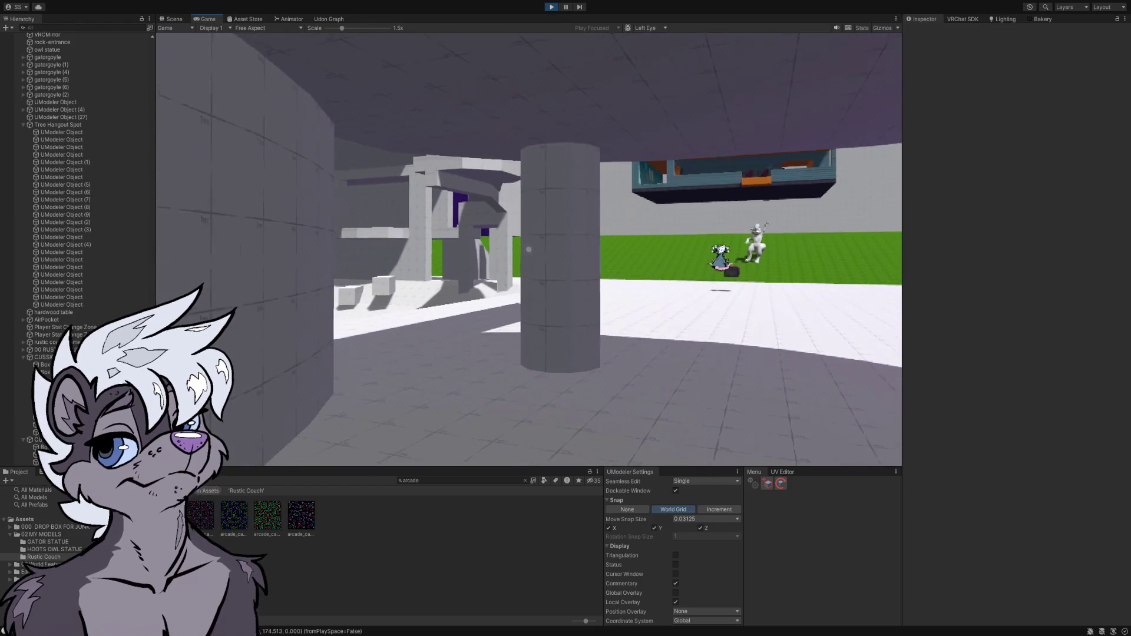
- Walk through the grey interior, looking around the tiled floor, walls and castle towers, to the raised platform
{"action": "key", "text": "w"}
{"action": "key", "text": "w"}
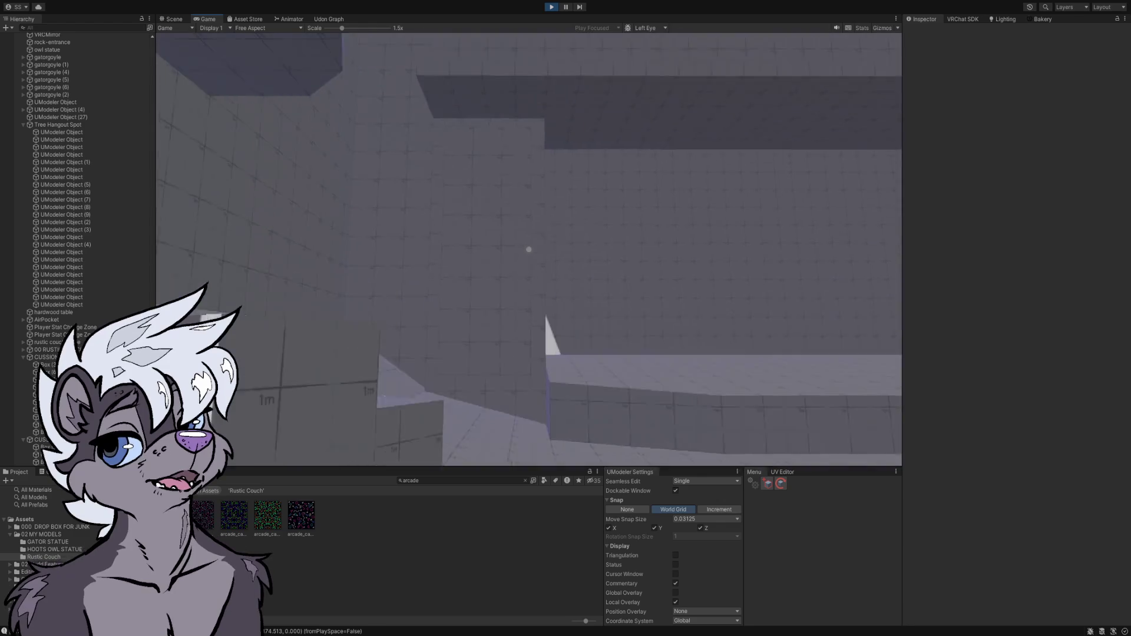
{"action": "key", "text": "w"}
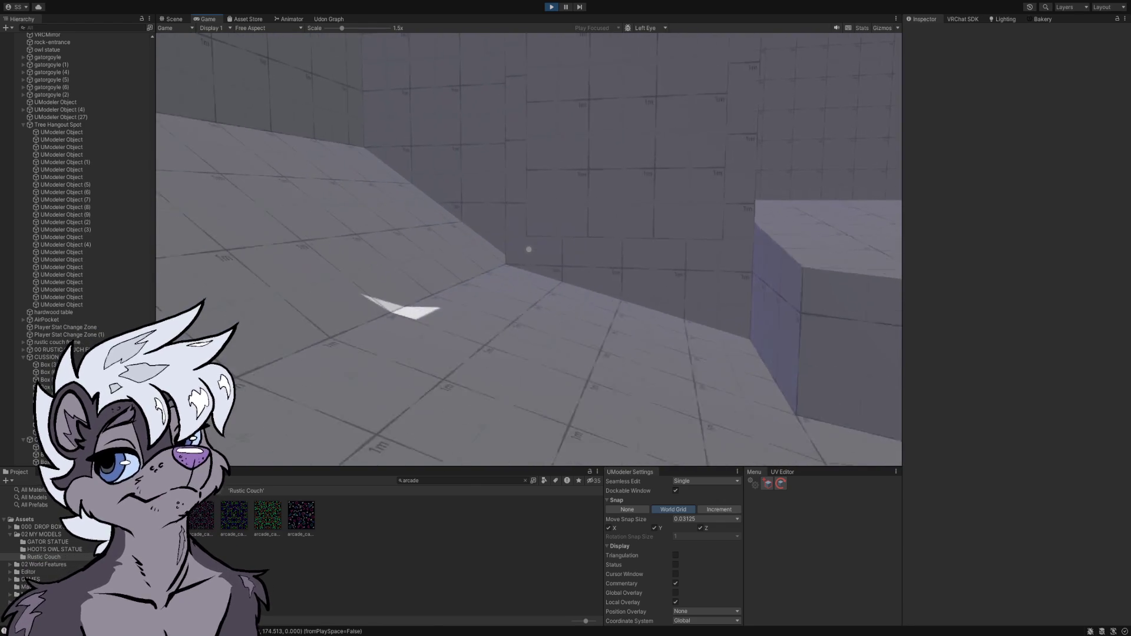
{"action": "key", "text": "w"}
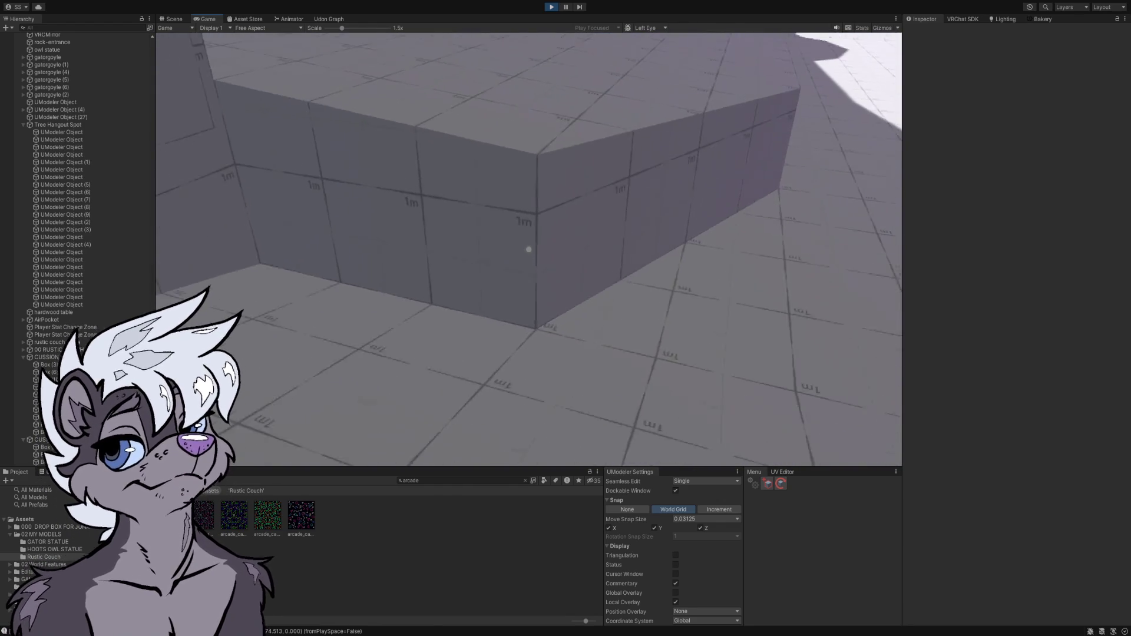
{"action": "key", "text": "w"}
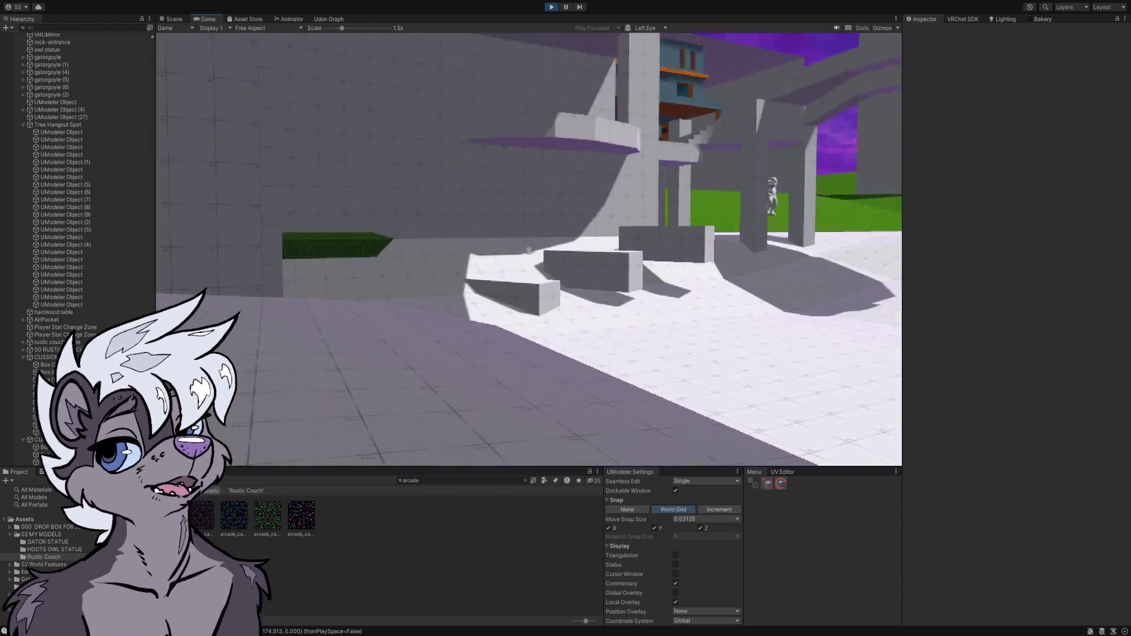
{"action": "key", "text": "w"}
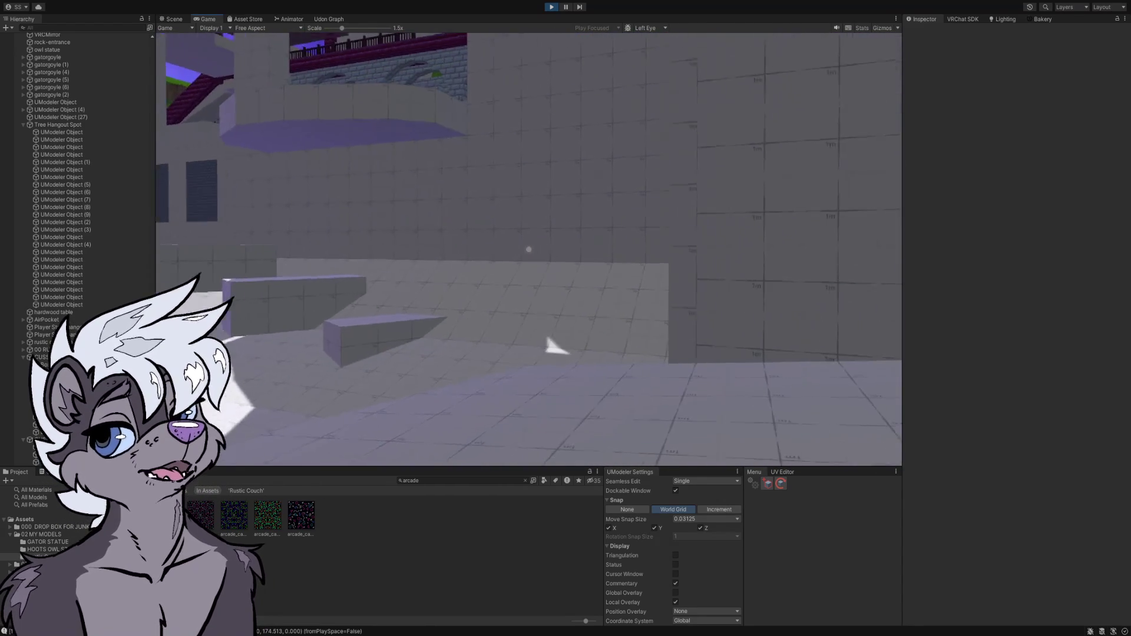
{"action": "key", "text": "w"}
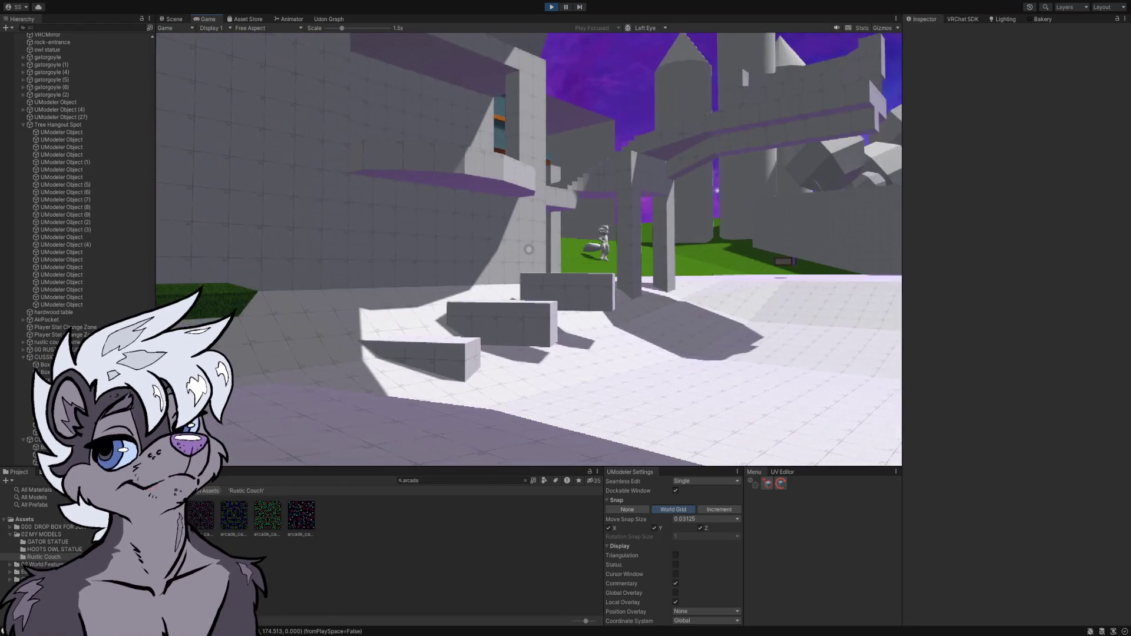
{"action": "key", "text": "w"}
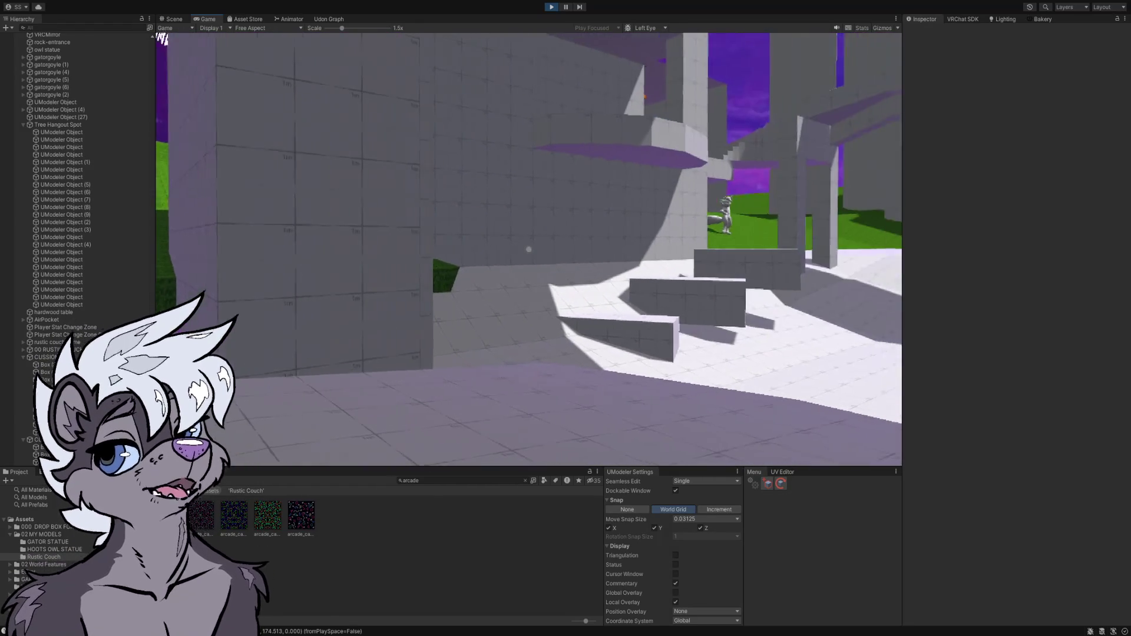
{"action": "key", "text": "w"}
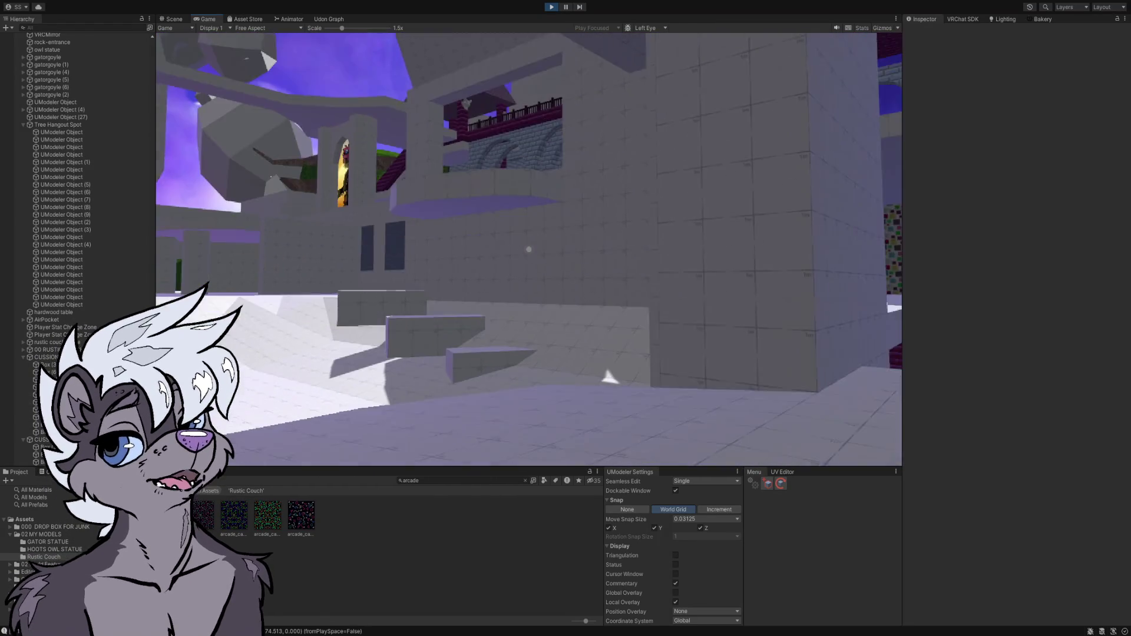
{"action": "key", "text": "w"}
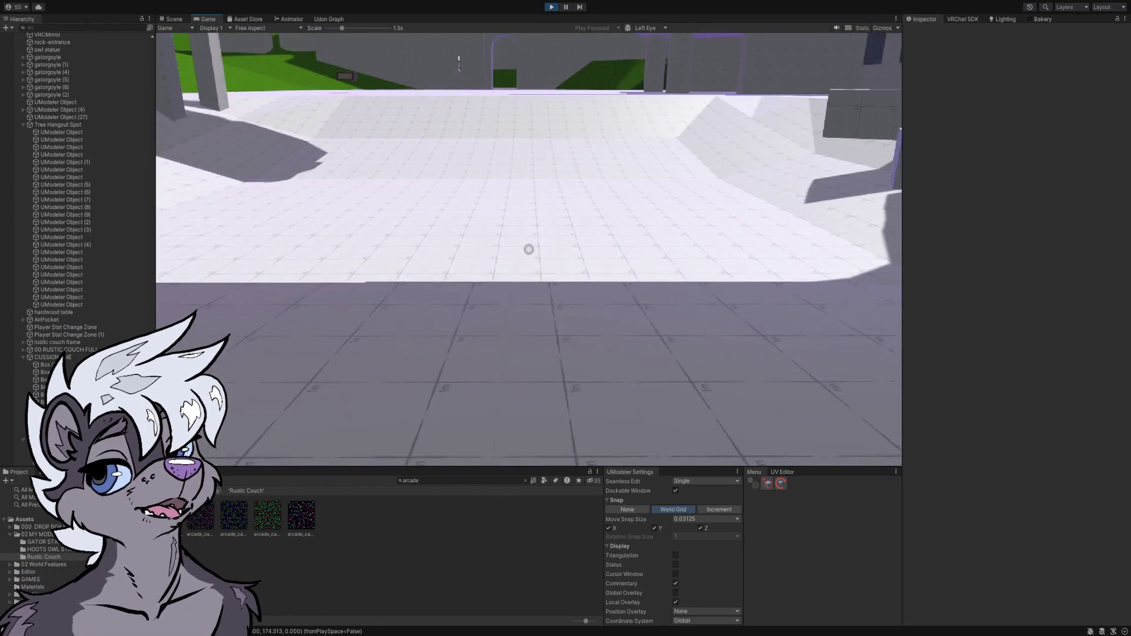
{"action": "key", "text": "w"}
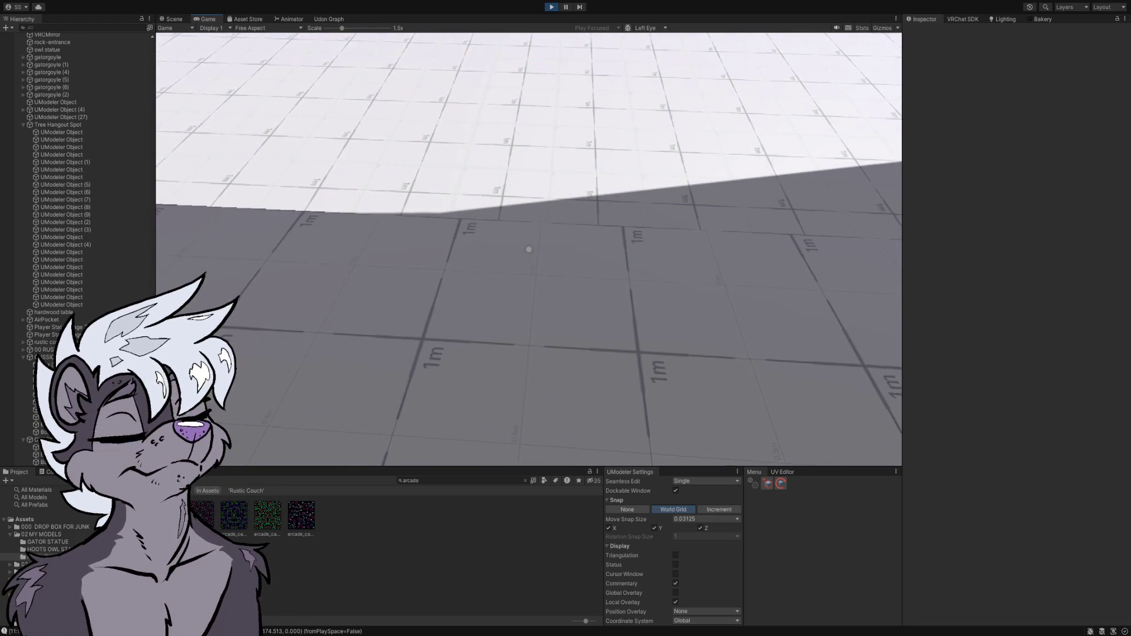
{"action": "key", "text": "w"}
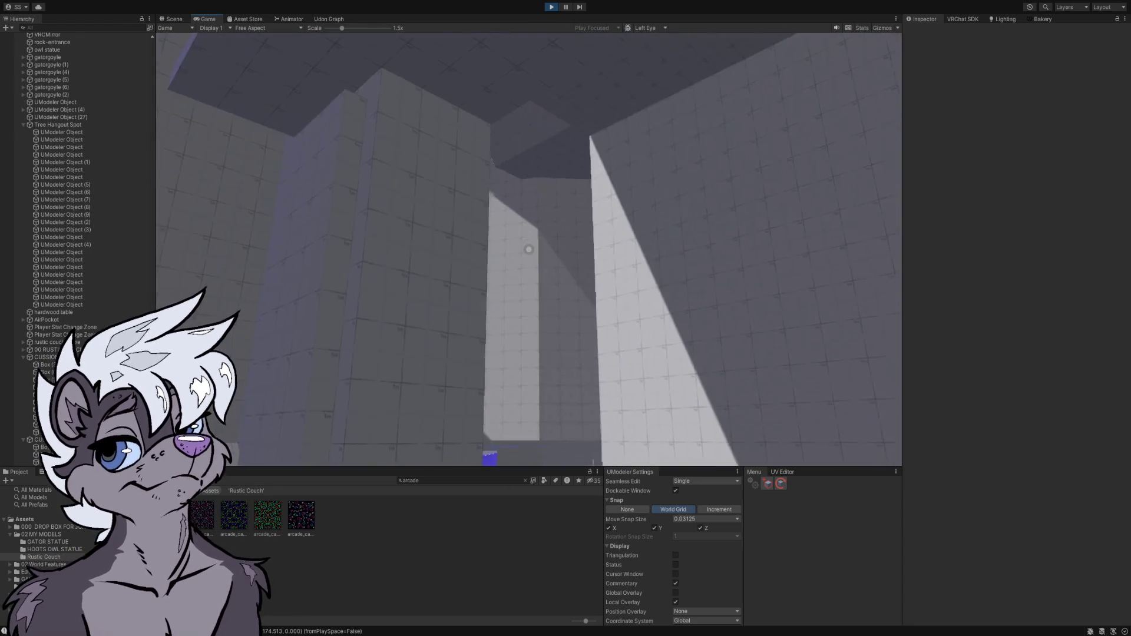
{"action": "key", "text": "w"}
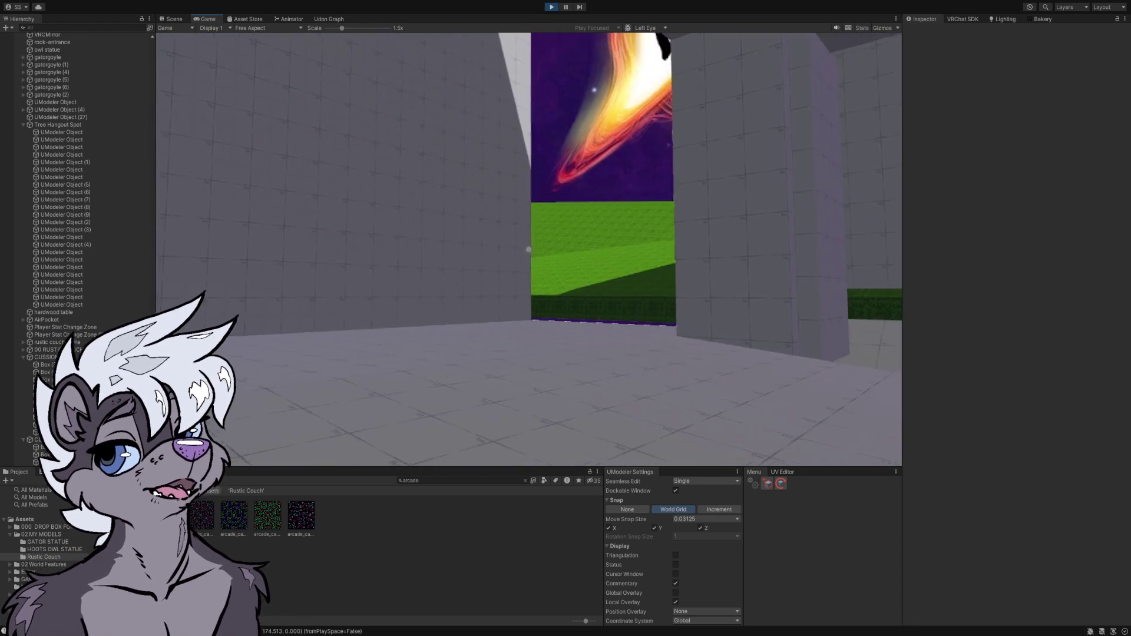
{"action": "key", "text": "w"}
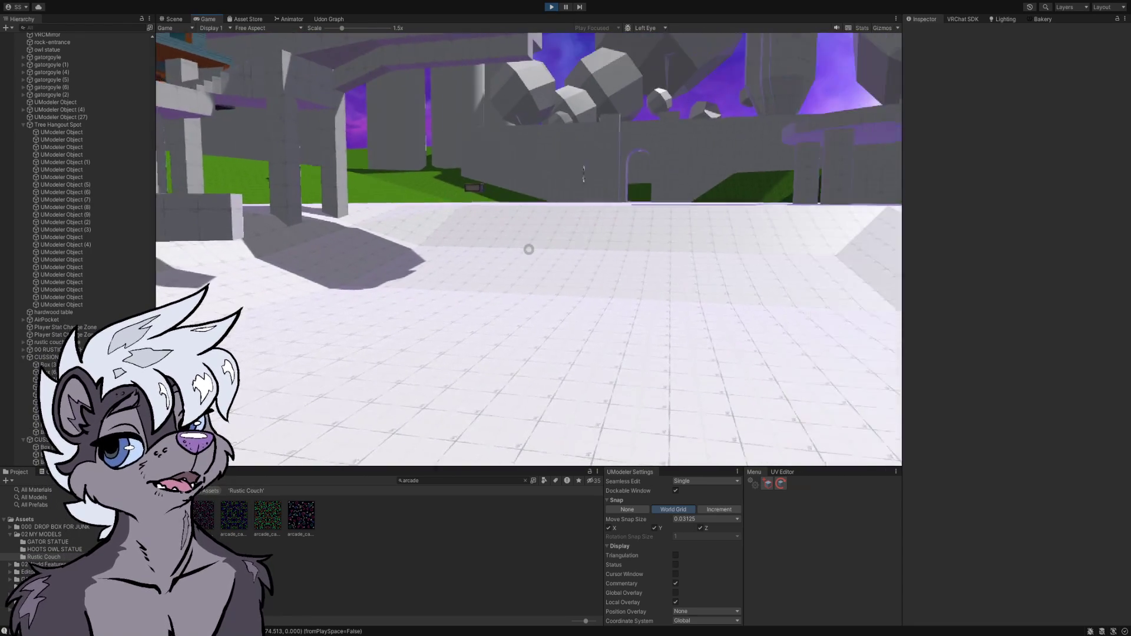
{"action": "key", "text": "w"}
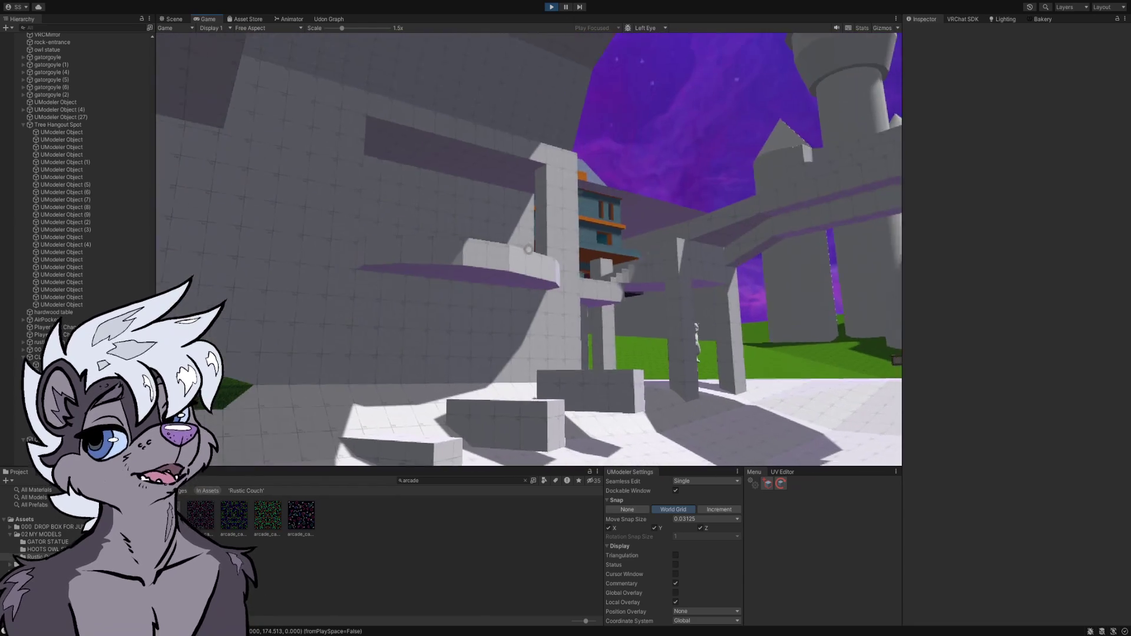
{"action": "key", "text": "w"}
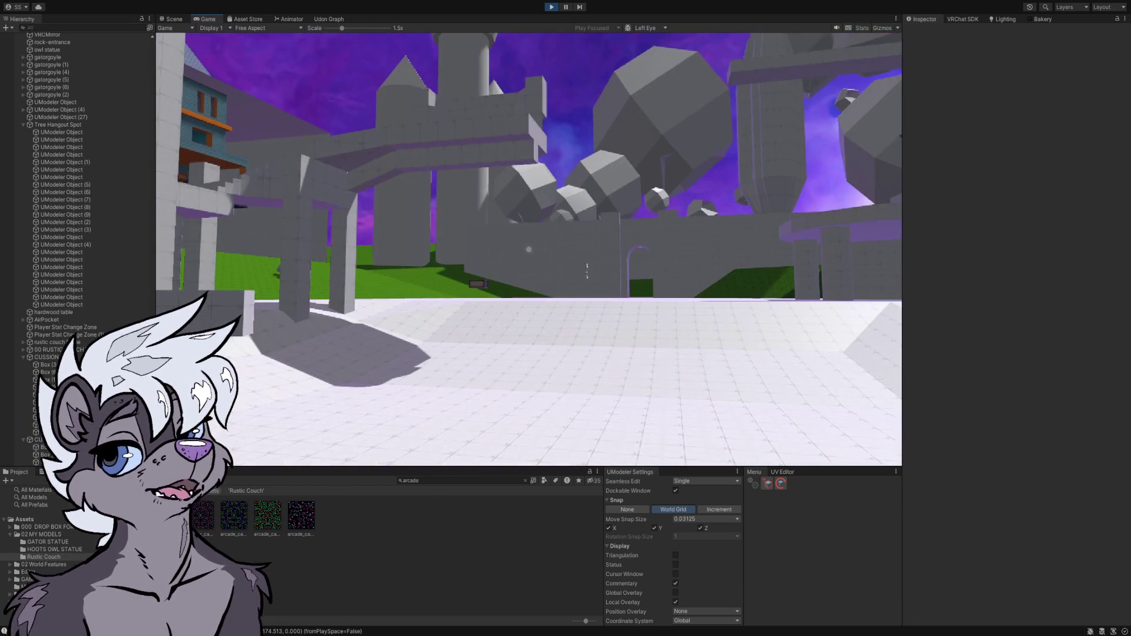
{"action": "key", "text": "w"}
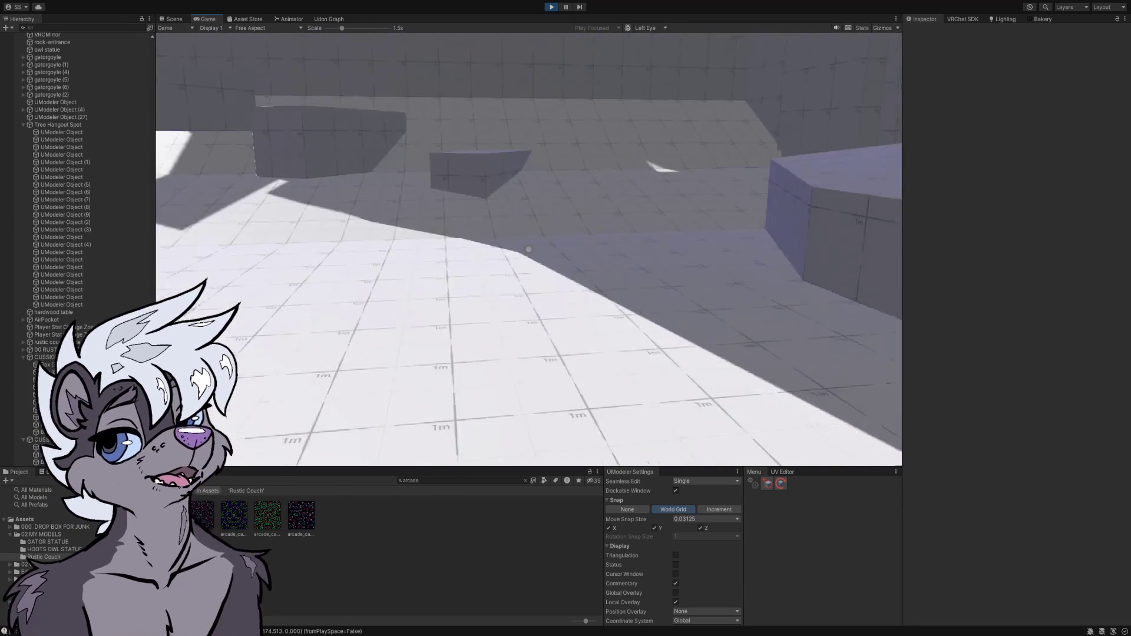
- Back away from the raised platform, face the owl-window building and open the Client Simulator menu
{"action": "key", "text": "s"}
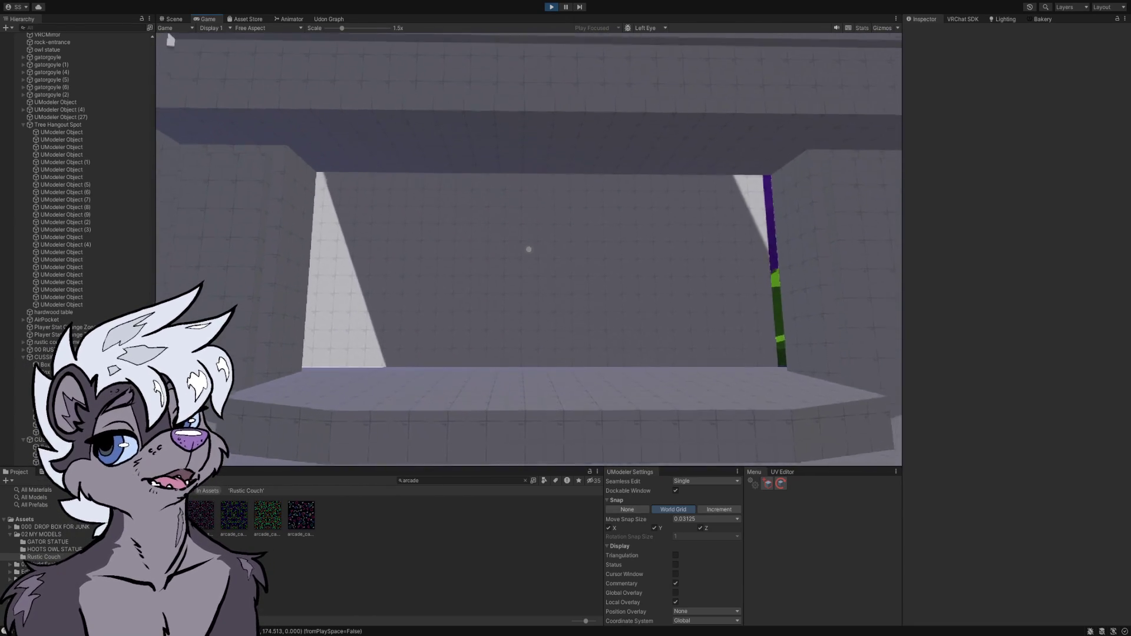
{"action": "key", "text": "s"}
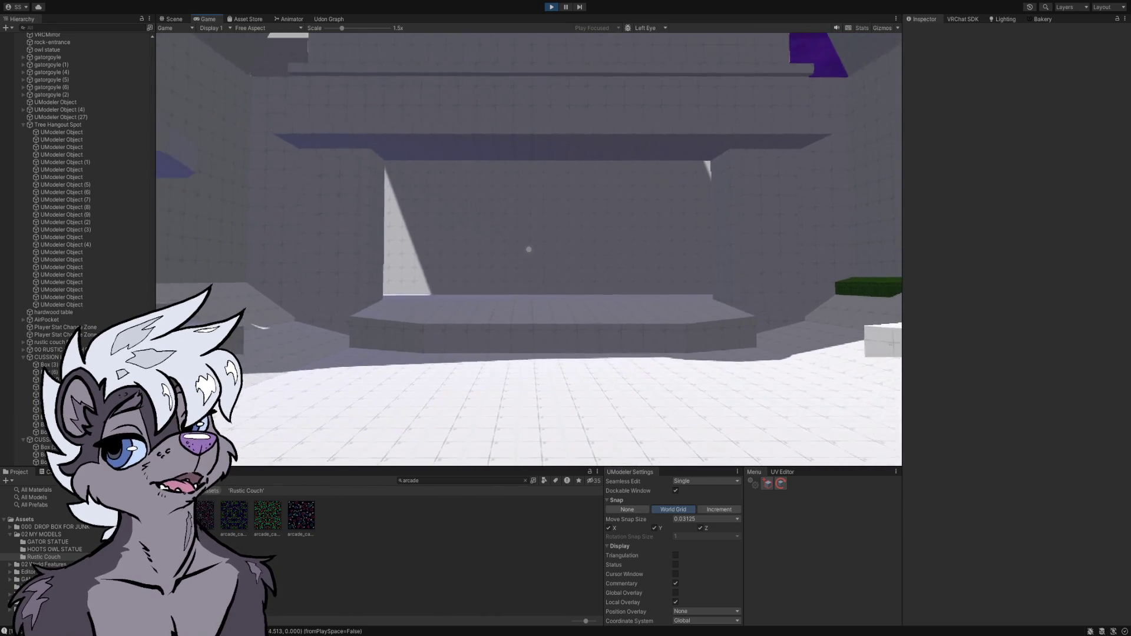
{"action": "key", "text": "s"}
{"action": "key", "text": "s"}
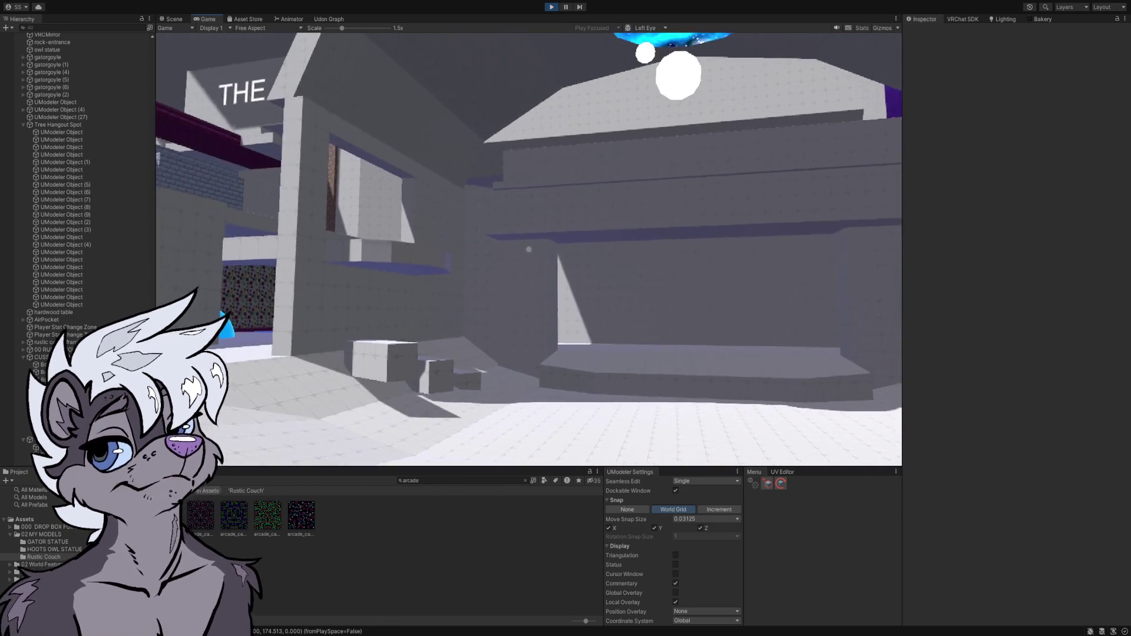
{"action": "key", "text": "s"}
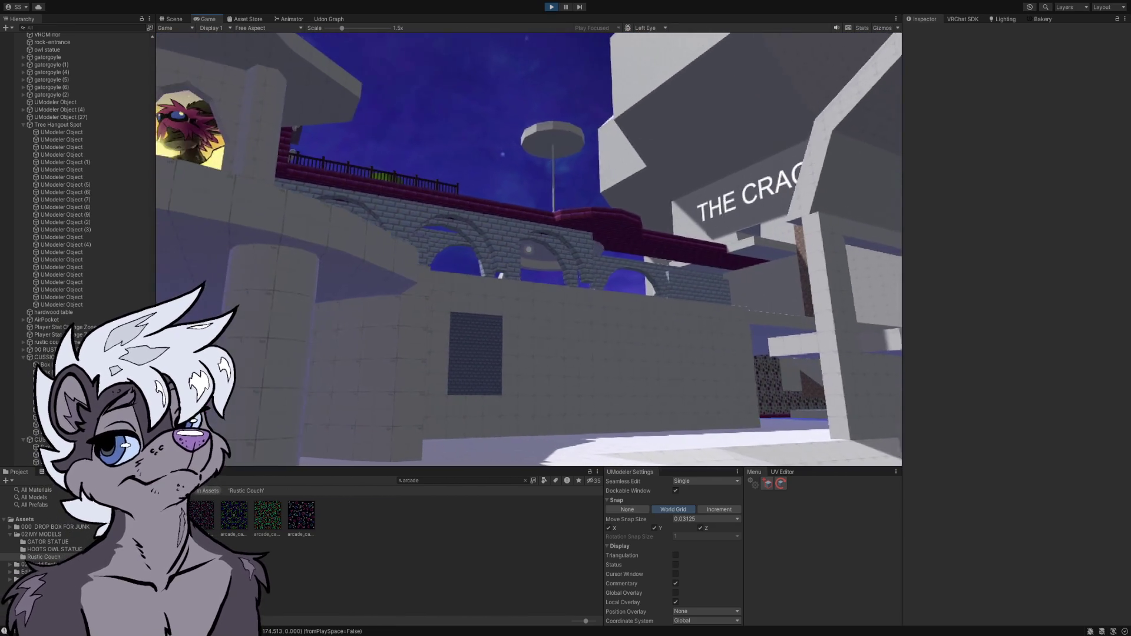
{"action": "key", "text": "Left"}
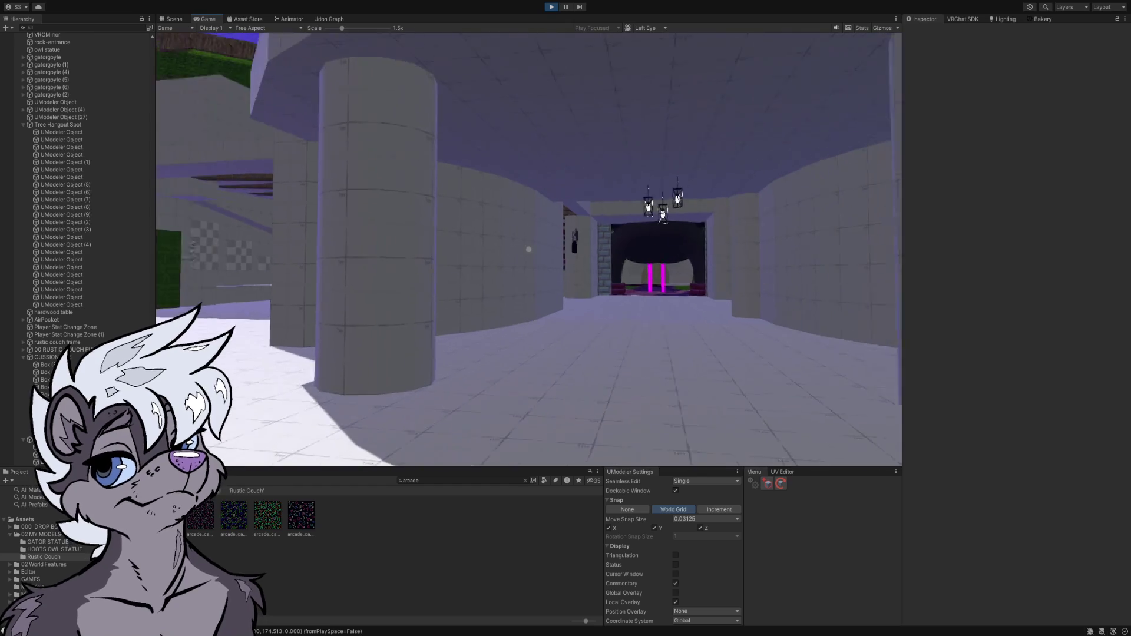
{"action": "key", "text": "Escape"}
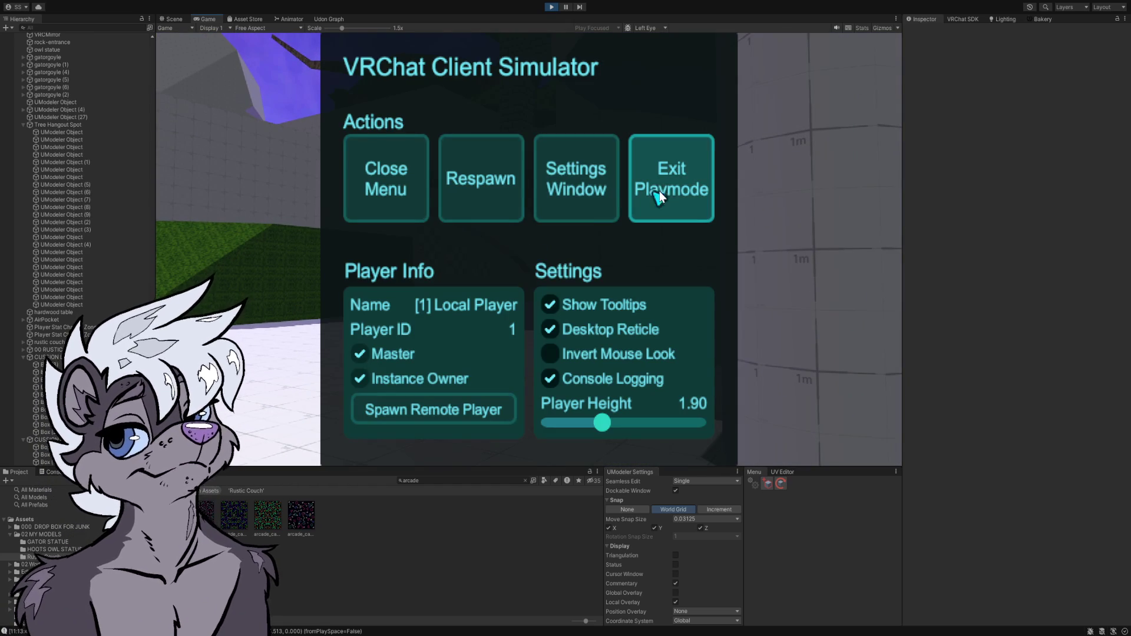
- Exit play mode, navigate to the Moon Lounge sign, and select the wall frame beneath it
{"action": "left_click", "coordinate": [642, 196]}
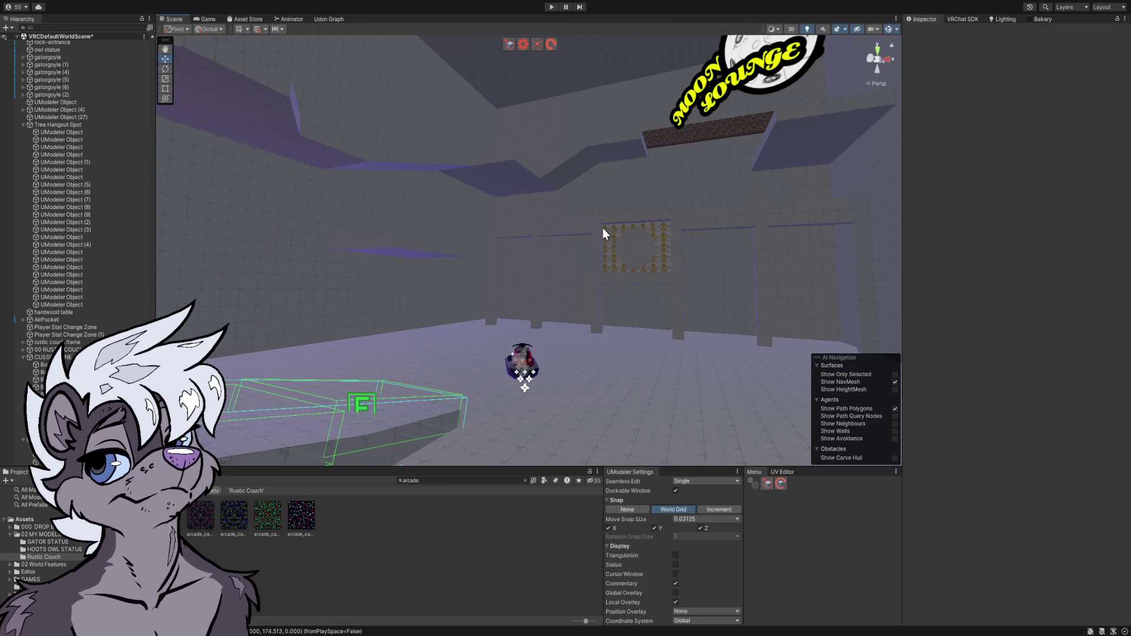
{"action": "mouse_move", "coordinate": [567, 273]}
{"action": "left_mouse_down"}
{"action": "mouse_move", "coordinate": [587, 260]}
{"action": "mouse_move", "coordinate": [583, 245]}
{"action": "mouse_move", "coordinate": [604, 243]}
{"action": "left_mouse_up"}
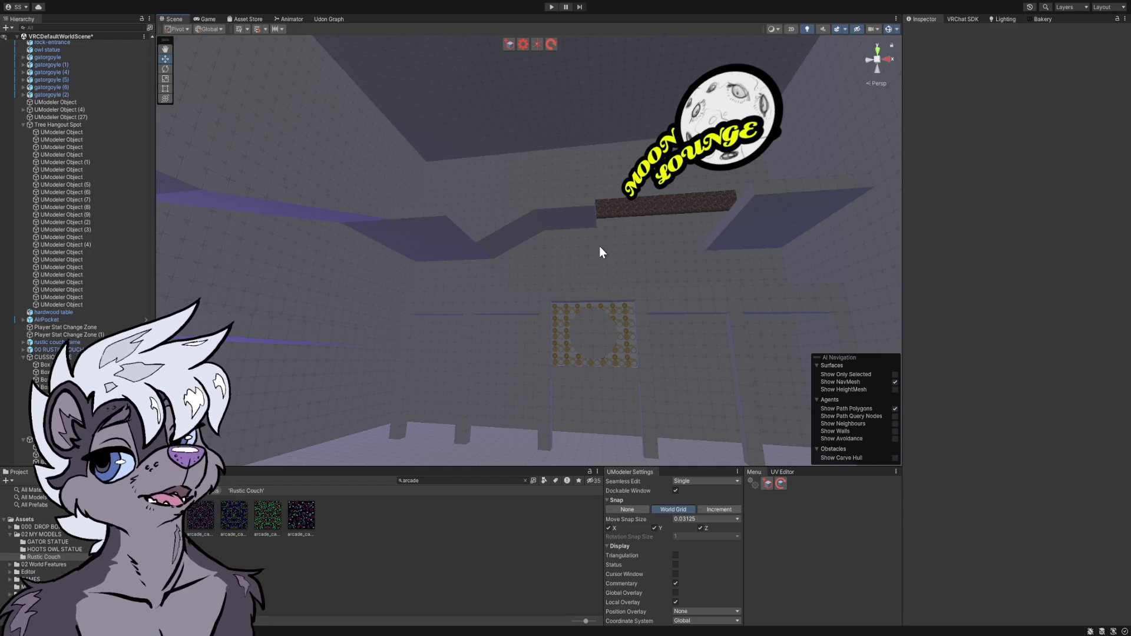
{"action": "mouse_move", "coordinate": [591, 240]}
{"action": "left_mouse_down"}
{"action": "mouse_move", "coordinate": [613, 245]}
{"action": "mouse_move", "coordinate": [469, 250]}
{"action": "mouse_move", "coordinate": [355, 285]}
{"action": "mouse_move", "coordinate": [595, 290]}
{"action": "mouse_move", "coordinate": [583, 295]}
{"action": "mouse_move", "coordinate": [623, 300]}
{"action": "mouse_move", "coordinate": [662, 343]}
{"action": "left_mouse_up"}
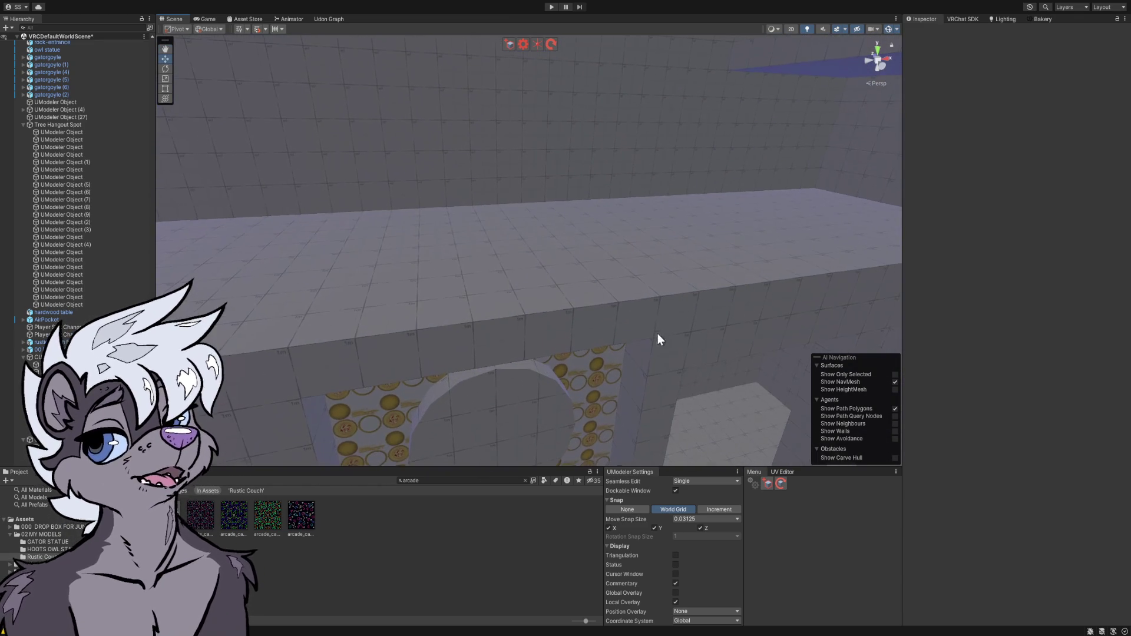
{"action": "left_click", "coordinate": [639, 294]}
{"action": "mouse_move", "coordinate": [599, 302]}
{"action": "left_mouse_down"}
{"action": "mouse_move", "coordinate": [651, 321]}
{"action": "mouse_move", "coordinate": [528, 272]}
{"action": "mouse_move", "coordinate": [523, 242]}
{"action": "mouse_move", "coordinate": [534, 242]}
{"action": "mouse_move", "coordinate": [512, 249]}
{"action": "mouse_move", "coordinate": [549, 268]}
{"action": "mouse_move", "coordinate": [541, 254]}
{"action": "left_mouse_up"}
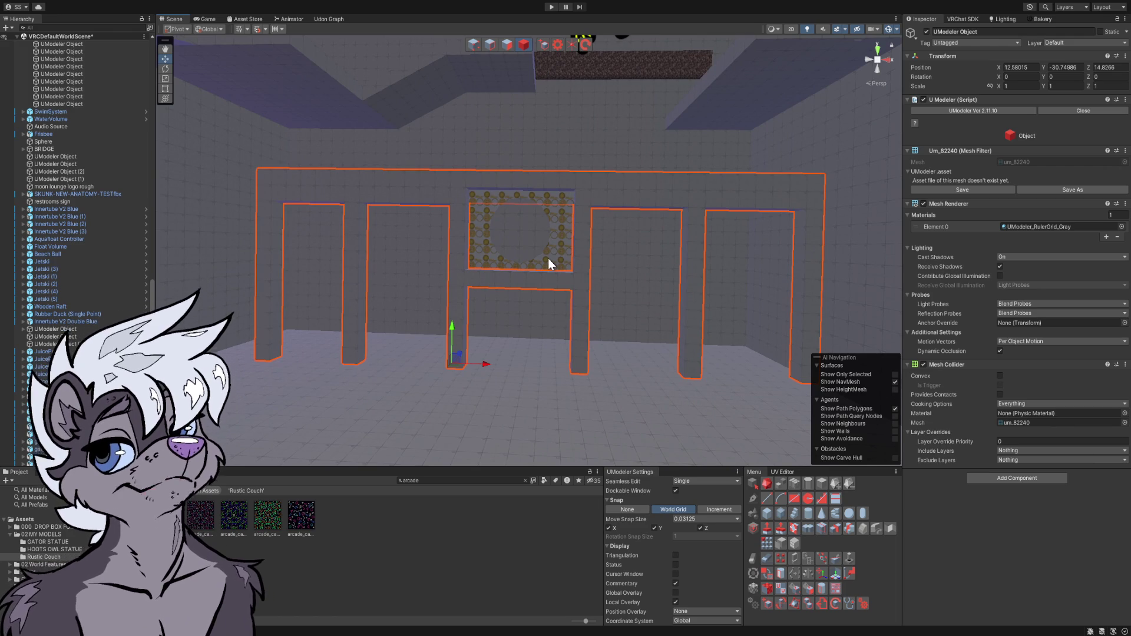
- Orbit the wall frame toward the dark doorways, zoom out, and deselect it
{"action": "mouse_move", "coordinate": [599, 270]}
{"action": "left_mouse_down"}
{"action": "mouse_move", "coordinate": [600, 250]}
{"action": "mouse_move", "coordinate": [538, 212]}
{"action": "mouse_move", "coordinate": [500, 206]}
{"action": "mouse_move", "coordinate": [498, 195]}
{"action": "mouse_move", "coordinate": [585, 199]}
{"action": "mouse_move", "coordinate": [636, 259]}
{"action": "mouse_move", "coordinate": [859, 298]}
{"action": "mouse_move", "coordinate": [811, 295]}
{"action": "left_mouse_up"}
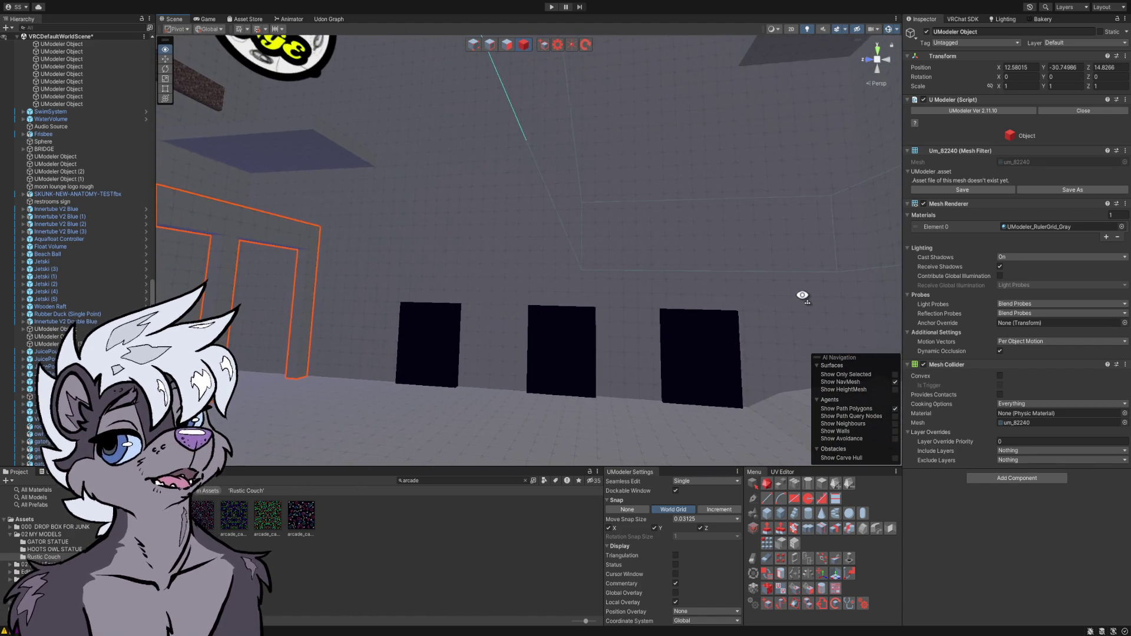
{"action": "left_click_drag", "start_coordinate": [722, 280], "coordinate": [704, 272]}
{"action": "mouse_move", "coordinate": [619, 277]}
{"action": "left_mouse_down"}
{"action": "mouse_move", "coordinate": [595, 292]}
{"action": "mouse_move", "coordinate": [664, 328]}
{"action": "mouse_move", "coordinate": [622, 255]}
{"action": "mouse_move", "coordinate": [724, 285]}
{"action": "mouse_move", "coordinate": [714, 308]}
{"action": "mouse_move", "coordinate": [574, 314]}
{"action": "mouse_move", "coordinate": [584, 310]}
{"action": "left_mouse_up"}
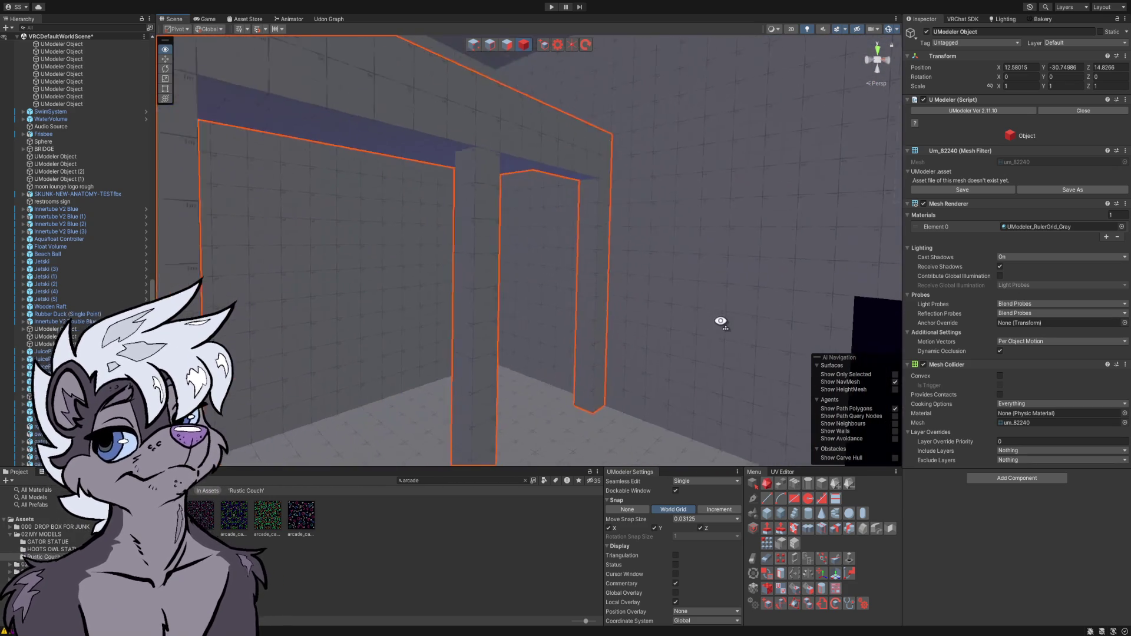
{"action": "scroll", "coordinate": [614, 309], "scroll_direction": "down", "scroll_amount": 5}
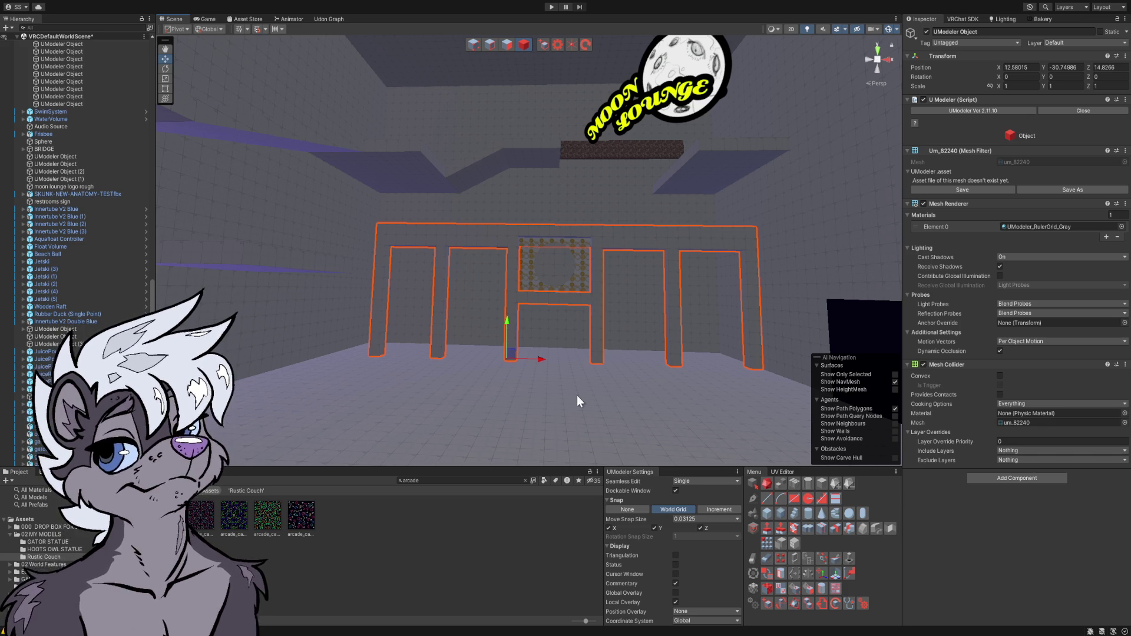
{"action": "left_click", "coordinate": [539, 515]}
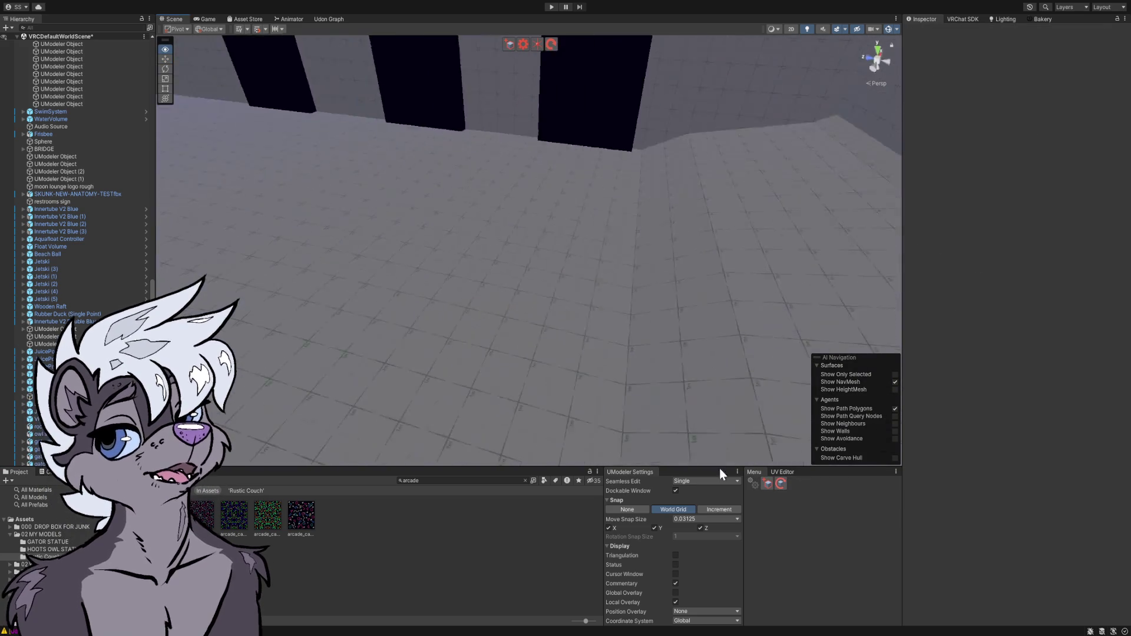
- Fly to the purple park area, select the white rock arch, and orbit around it
{"action": "mouse_move", "coordinate": [869, 461]}
{"action": "left_mouse_down"}
{"action": "mouse_move", "coordinate": [904, 383]}
{"action": "mouse_move", "coordinate": [851, 282]}
{"action": "mouse_move", "coordinate": [789, 283]}
{"action": "mouse_move", "coordinate": [732, 384]}
{"action": "mouse_move", "coordinate": [631, 396]}
{"action": "mouse_move", "coordinate": [626, 411]}
{"action": "mouse_move", "coordinate": [929, 408]}
{"action": "mouse_move", "coordinate": [1017, 391]}
{"action": "mouse_move", "coordinate": [1017, 364]}
{"action": "mouse_move", "coordinate": [1047, 355]}
{"action": "mouse_move", "coordinate": [977, 311]}
{"action": "mouse_move", "coordinate": [914, 315]}
{"action": "mouse_move", "coordinate": [983, 309]}
{"action": "mouse_move", "coordinate": [1038, 365]}
{"action": "mouse_move", "coordinate": [859, 352]}
{"action": "mouse_move", "coordinate": [795, 381]}
{"action": "mouse_move", "coordinate": [719, 353]}
{"action": "mouse_move", "coordinate": [619, 288]}
{"action": "left_mouse_up"}
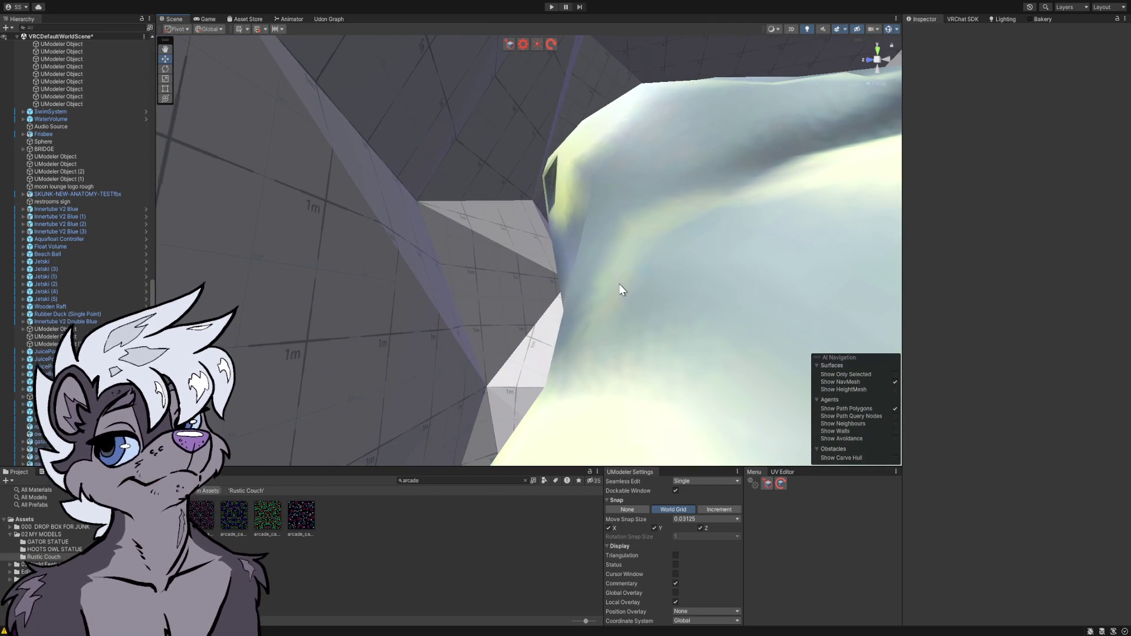
{"action": "left_click", "coordinate": [508, 232]}
{"action": "mouse_move", "coordinate": [457, 263]}
{"action": "left_mouse_down"}
{"action": "mouse_move", "coordinate": [560, 283]}
{"action": "mouse_move", "coordinate": [479, 252]}
{"action": "mouse_move", "coordinate": [676, 288]}
{"action": "left_mouse_up"}
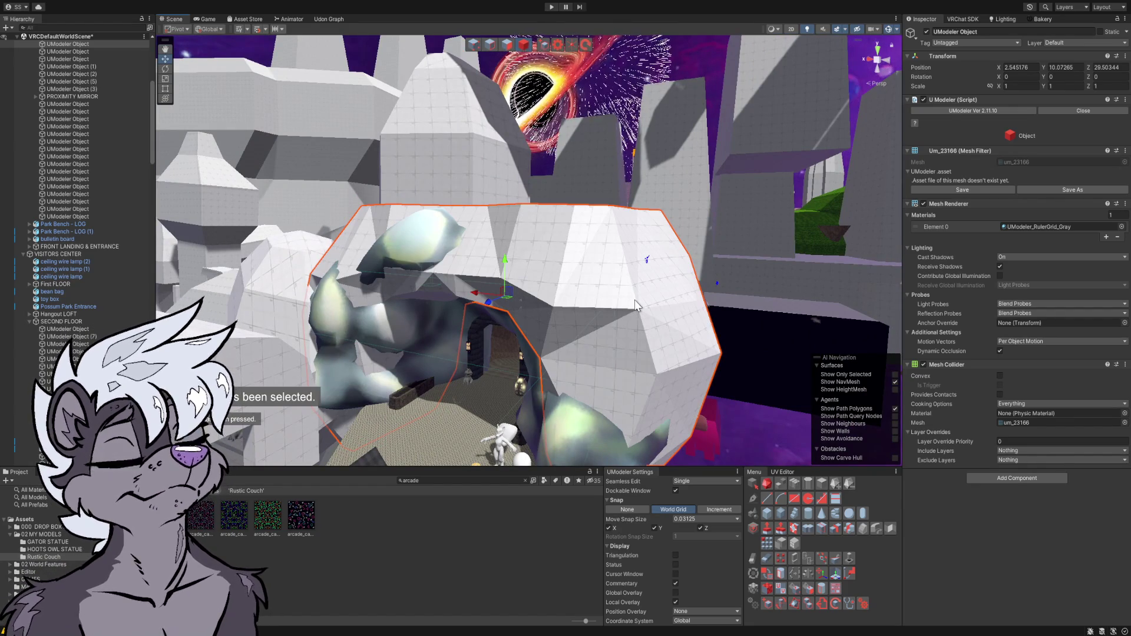
- Frame and orbit the selected UModeler rock arch, then delete it
{"action": "mouse_move", "coordinate": [612, 288]}
{"action": "left_mouse_down"}
{"action": "mouse_move", "coordinate": [560, 298]}
{"action": "mouse_move", "coordinate": [569, 300]}
{"action": "mouse_move", "coordinate": [515, 261]}
{"action": "mouse_move", "coordinate": [654, 274]}
{"action": "mouse_move", "coordinate": [595, 282]}
{"action": "mouse_move", "coordinate": [549, 277]}
{"action": "mouse_move", "coordinate": [811, 270]}
{"action": "left_mouse_up"}
{"action": "key", "text": "f"}
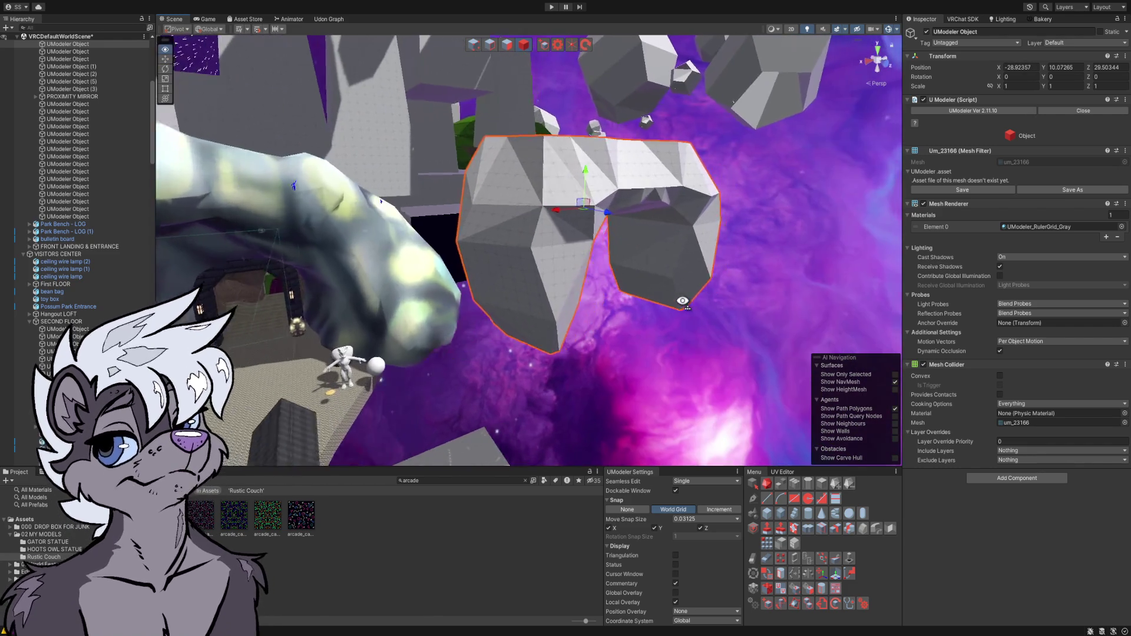
{"action": "mouse_move", "coordinate": [556, 252]}
{"action": "left_mouse_down"}
{"action": "mouse_move", "coordinate": [514, 252]}
{"action": "mouse_move", "coordinate": [544, 282]}
{"action": "mouse_move", "coordinate": [465, 248]}
{"action": "mouse_move", "coordinate": [412, 255]}
{"action": "mouse_move", "coordinate": [414, 281]}
{"action": "mouse_move", "coordinate": [554, 295]}
{"action": "mouse_move", "coordinate": [601, 263]}
{"action": "left_mouse_up"}
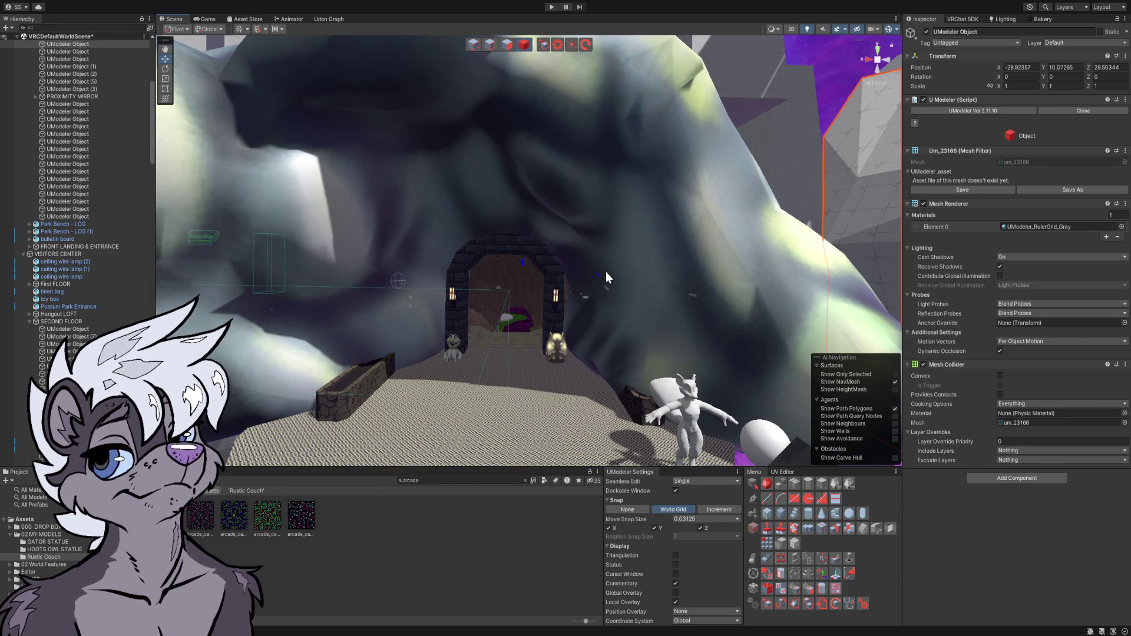
{"action": "mouse_move", "coordinate": [603, 273]}
{"action": "left_mouse_down"}
{"action": "mouse_move", "coordinate": [693, 307]}
{"action": "mouse_move", "coordinate": [730, 270]}
{"action": "mouse_move", "coordinate": [683, 253]}
{"action": "mouse_move", "coordinate": [583, 263]}
{"action": "left_mouse_up"}
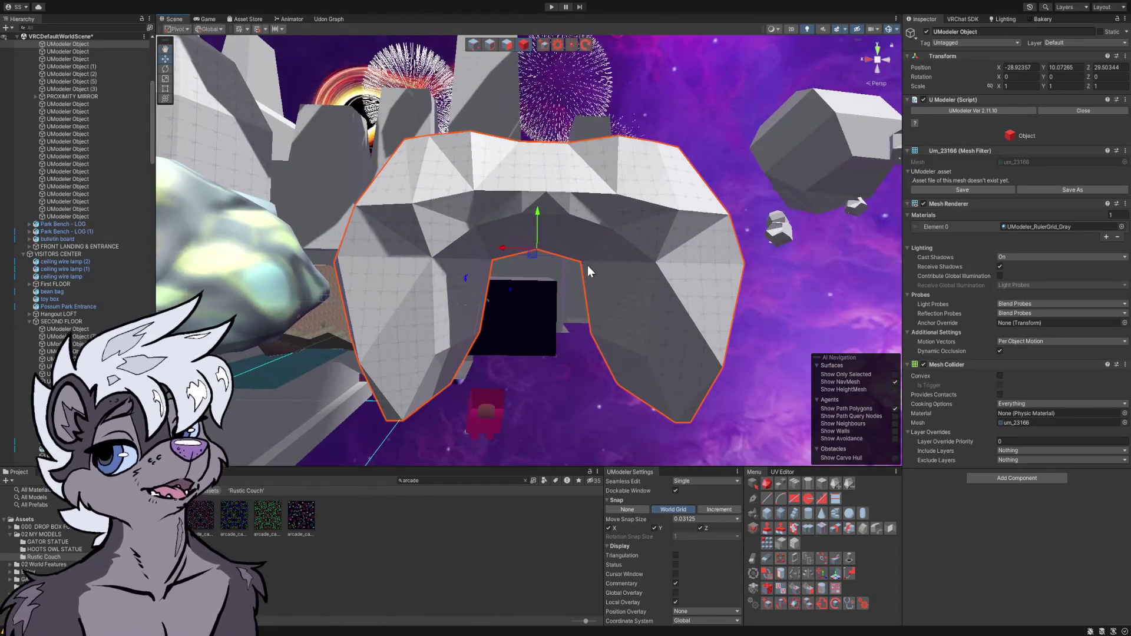
{"action": "key", "text": "Delete"}
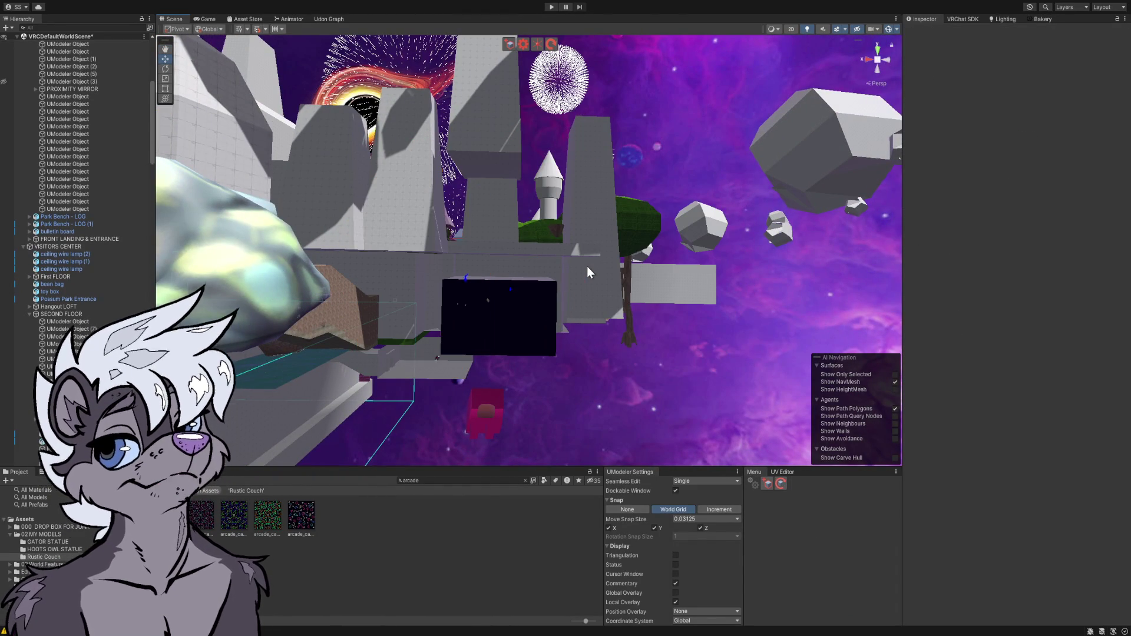
- Fly past the three gator statues, then turn toward the lake raft and brick arches
{"action": "mouse_move", "coordinate": [471, 389]}
{"action": "left_mouse_down"}
{"action": "mouse_move", "coordinate": [429, 354]}
{"action": "mouse_move", "coordinate": [396, 374]}
{"action": "mouse_move", "coordinate": [512, 353]}
{"action": "mouse_move", "coordinate": [640, 356]}
{"action": "mouse_move", "coordinate": [554, 357]}
{"action": "left_mouse_up"}
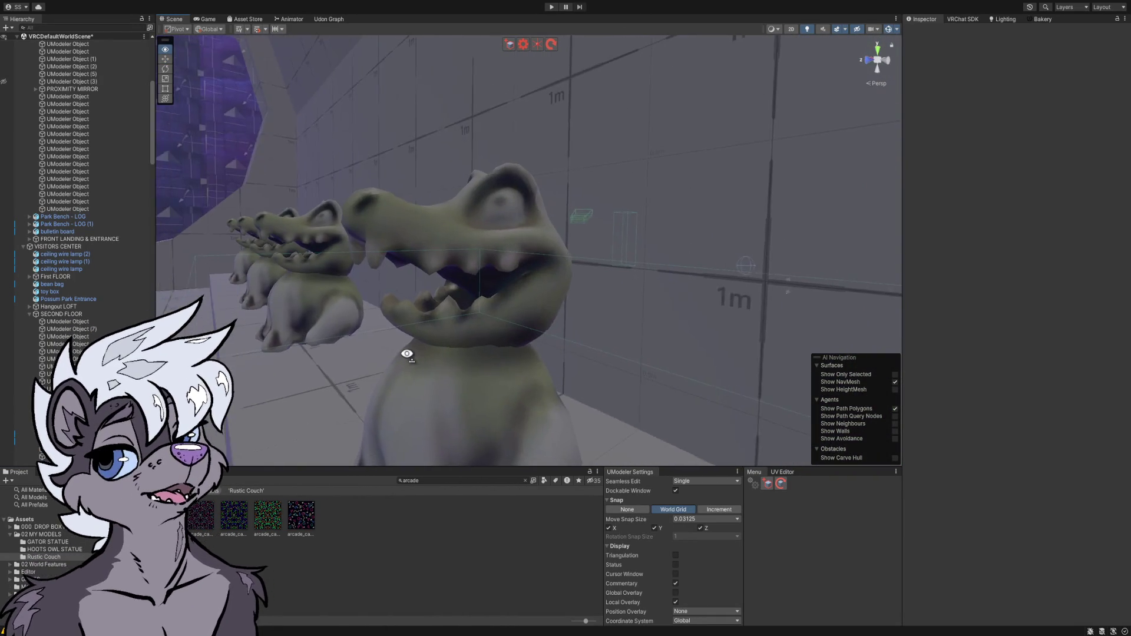
{"action": "mouse_move", "coordinate": [404, 434]}
{"action": "left_mouse_down"}
{"action": "mouse_move", "coordinate": [525, 419]}
{"action": "mouse_move", "coordinate": [458, 414]}
{"action": "mouse_move", "coordinate": [396, 381]}
{"action": "mouse_move", "coordinate": [387, 356]}
{"action": "mouse_move", "coordinate": [421, 375]}
{"action": "mouse_move", "coordinate": [428, 437]}
{"action": "left_mouse_up"}
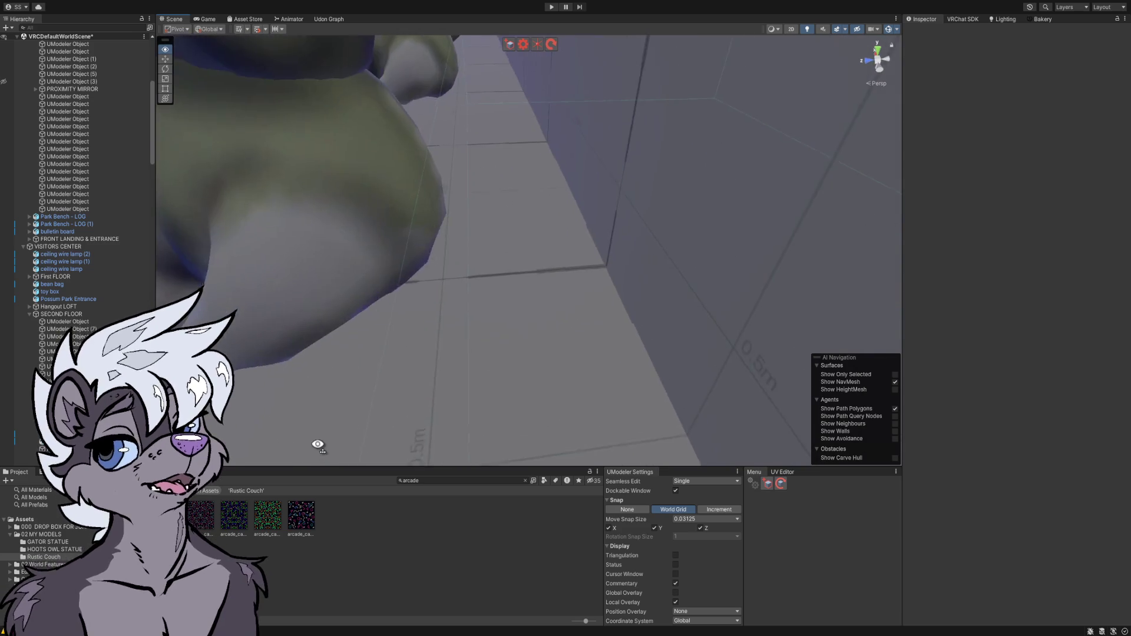
{"action": "mouse_move", "coordinate": [305, 424]}
{"action": "left_mouse_down"}
{"action": "mouse_move", "coordinate": [252, 353]}
{"action": "mouse_move", "coordinate": [344, 334]}
{"action": "mouse_move", "coordinate": [459, 378]}
{"action": "mouse_move", "coordinate": [395, 406]}
{"action": "left_mouse_up"}
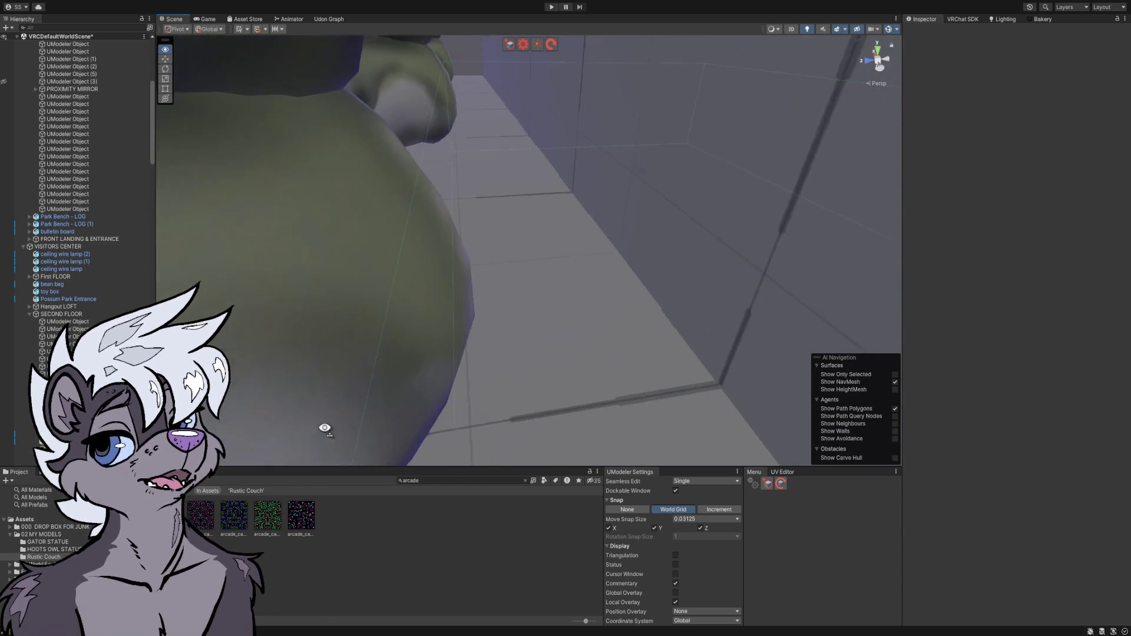
{"action": "left_click_drag", "start_coordinate": [497, 384], "coordinate": [505, 384]}
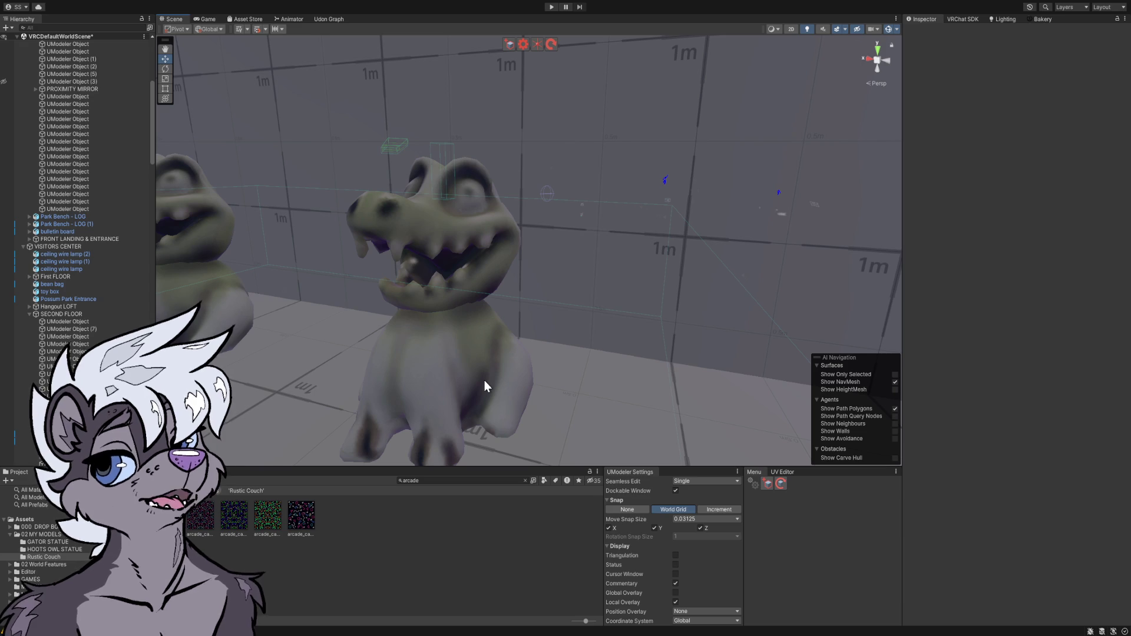
{"action": "mouse_move", "coordinate": [484, 385]}
{"action": "left_mouse_down"}
{"action": "mouse_move", "coordinate": [467, 387]}
{"action": "mouse_move", "coordinate": [429, 354]}
{"action": "mouse_move", "coordinate": [310, 351]}
{"action": "mouse_move", "coordinate": [292, 422]}
{"action": "mouse_move", "coordinate": [439, 413]}
{"action": "left_mouse_up"}
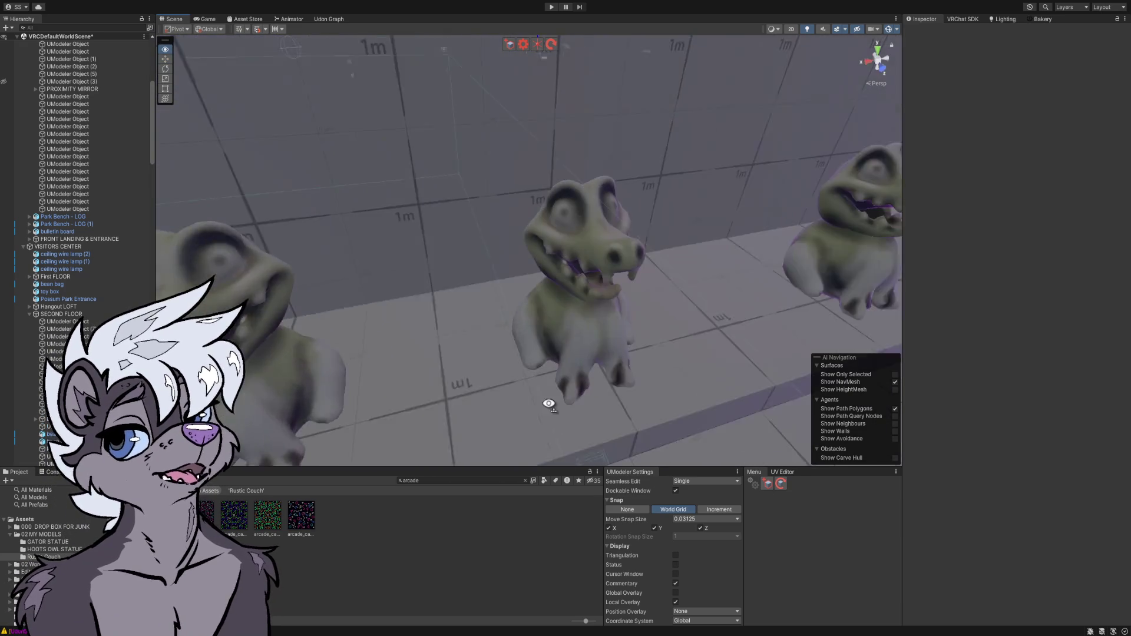
{"action": "mouse_move", "coordinate": [597, 395]}
{"action": "left_mouse_down"}
{"action": "mouse_move", "coordinate": [624, 389]}
{"action": "mouse_move", "coordinate": [558, 323]}
{"action": "mouse_move", "coordinate": [536, 312]}
{"action": "mouse_move", "coordinate": [553, 332]}
{"action": "mouse_move", "coordinate": [462, 324]}
{"action": "mouse_move", "coordinate": [531, 327]}
{"action": "left_mouse_up"}
{"action": "mouse_move", "coordinate": [506, 234]}
{"action": "left_mouse_down"}
{"action": "mouse_move", "coordinate": [480, 245]}
{"action": "mouse_move", "coordinate": [394, 235]}
{"action": "mouse_move", "coordinate": [466, 220]}
{"action": "mouse_move", "coordinate": [484, 233]}
{"action": "mouse_move", "coordinate": [474, 255]}
{"action": "mouse_move", "coordinate": [453, 236]}
{"action": "mouse_move", "coordinate": [232, 248]}
{"action": "mouse_move", "coordinate": [270, 240]}
{"action": "left_mouse_up"}
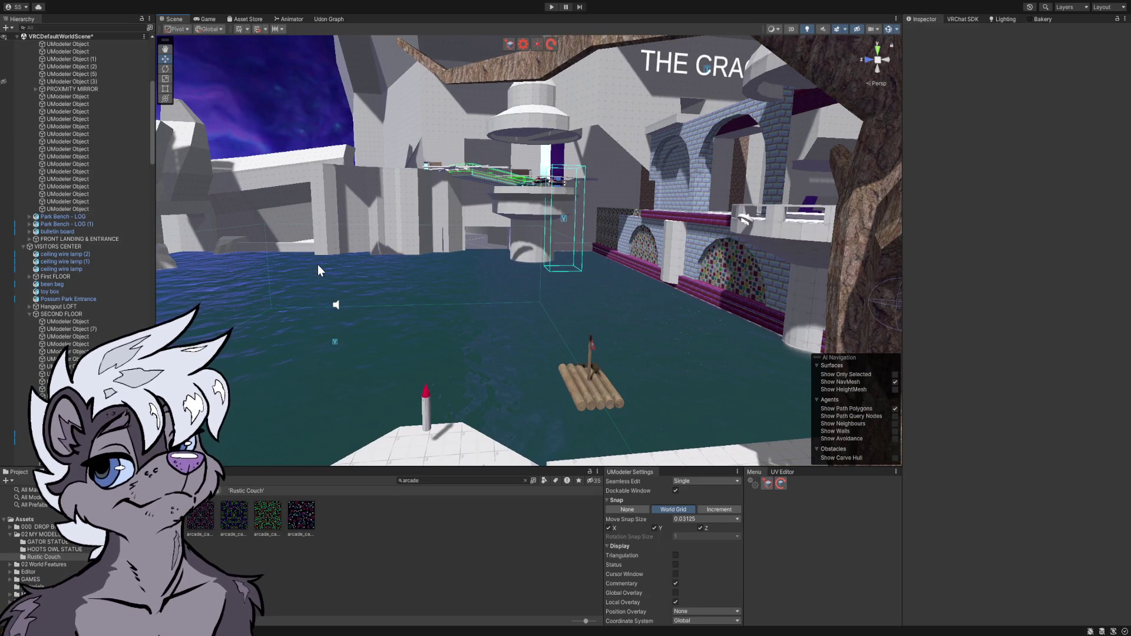
- Select the grey skunk avatar on the grass and zoom in on its feet
{"action": "mouse_move", "coordinate": [496, 288]}
{"action": "left_mouse_down"}
{"action": "mouse_move", "coordinate": [851, 315]}
{"action": "mouse_move", "coordinate": [856, 303]}
{"action": "mouse_move", "coordinate": [752, 295]}
{"action": "mouse_move", "coordinate": [701, 306]}
{"action": "left_mouse_up"}
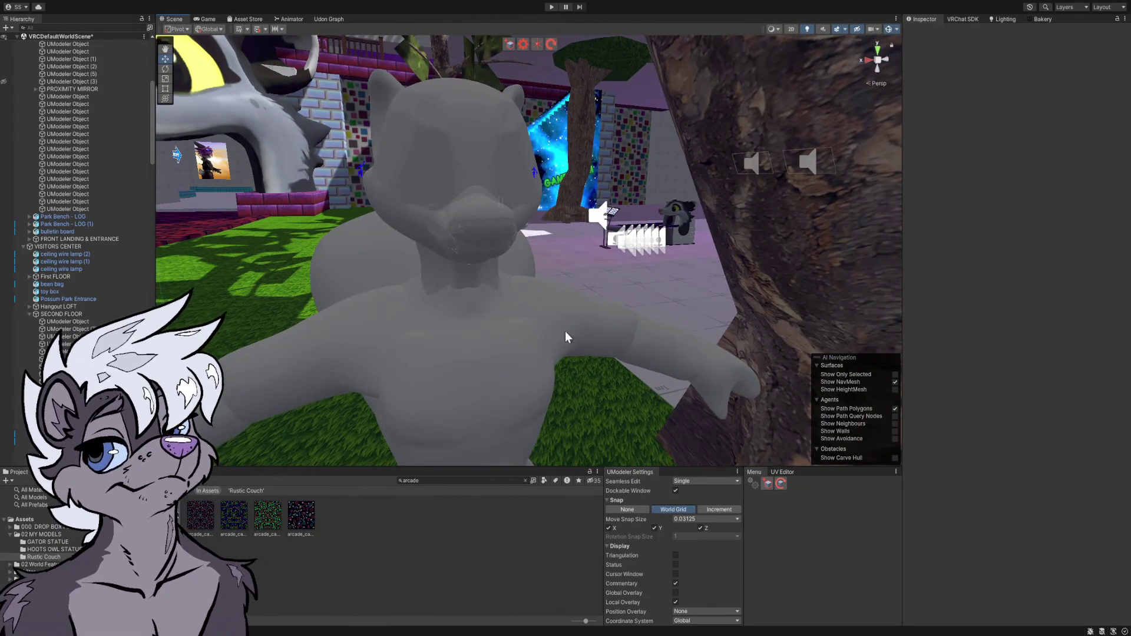
{"action": "left_click", "coordinate": [504, 329]}
{"action": "mouse_move", "coordinate": [505, 329]}
{"action": "left_mouse_down"}
{"action": "mouse_move", "coordinate": [524, 345]}
{"action": "mouse_move", "coordinate": [475, 341]}
{"action": "mouse_move", "coordinate": [493, 318]}
{"action": "mouse_move", "coordinate": [560, 298]}
{"action": "mouse_move", "coordinate": [631, 222]}
{"action": "mouse_move", "coordinate": [578, 222]}
{"action": "mouse_move", "coordinate": [506, 231]}
{"action": "mouse_move", "coordinate": [499, 324]}
{"action": "mouse_move", "coordinate": [459, 328]}
{"action": "mouse_move", "coordinate": [724, 318]}
{"action": "mouse_move", "coordinate": [519, 299]}
{"action": "left_mouse_up"}
{"action": "scroll", "coordinate": [516, 410], "scroll_direction": "up", "scroll_amount": 8}
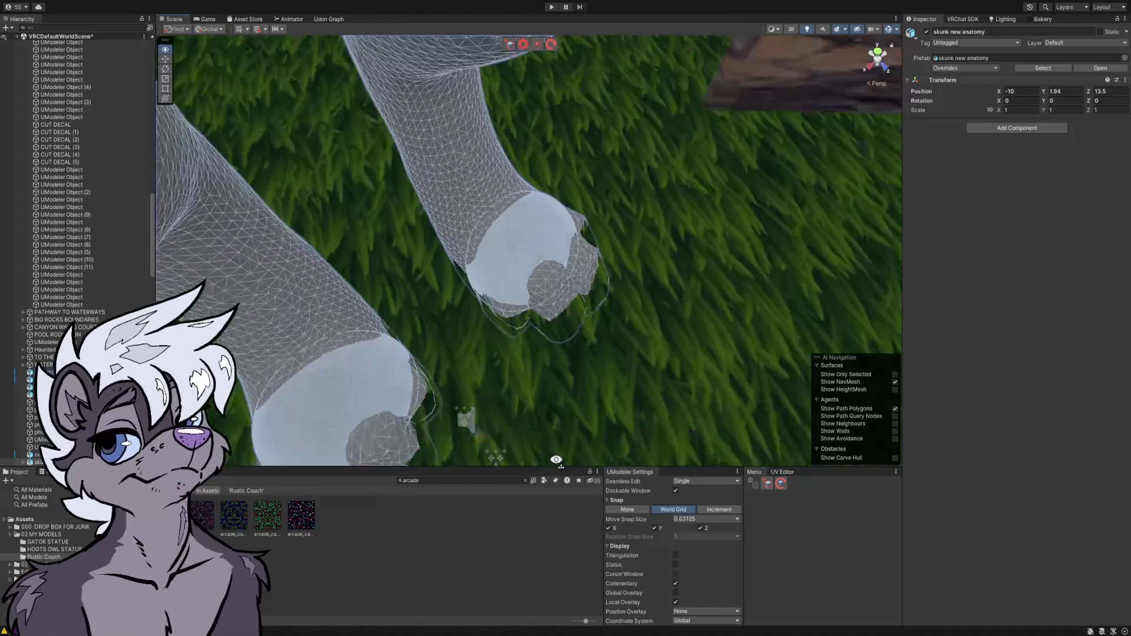
- Select the skunk's foot mesh, then the whole skunk model, and orbit up to its head
{"action": "mouse_move", "coordinate": [560, 458]}
{"action": "left_mouse_down"}
{"action": "mouse_move", "coordinate": [429, 374]}
{"action": "mouse_move", "coordinate": [373, 375]}
{"action": "mouse_move", "coordinate": [378, 368]}
{"action": "left_mouse_up"}
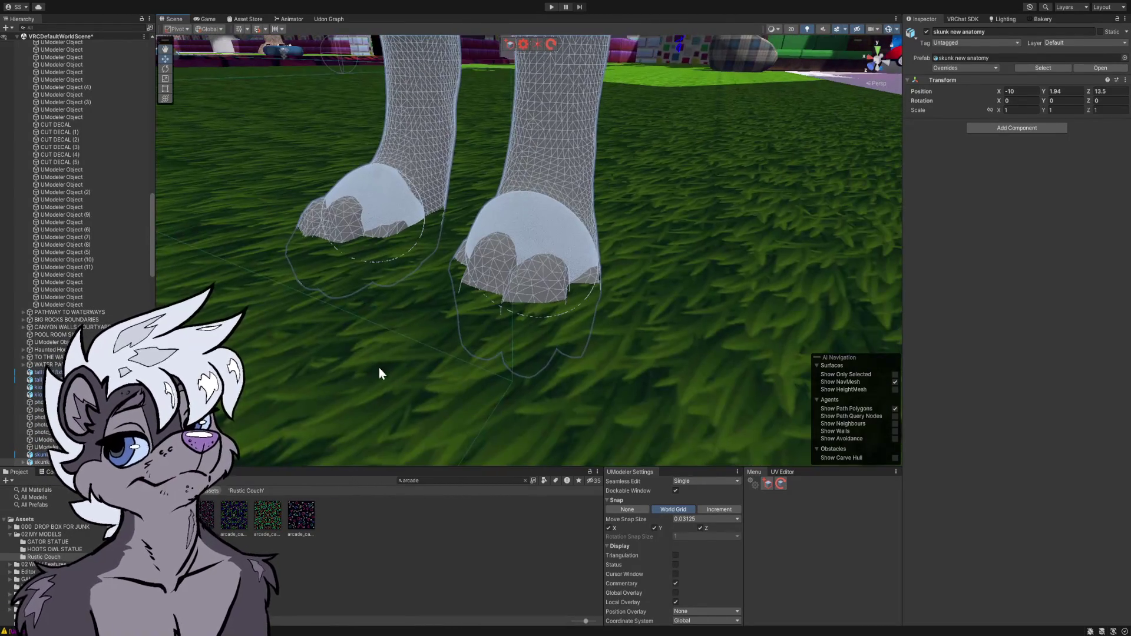
{"action": "left_click", "coordinate": [502, 259]}
{"action": "mouse_move", "coordinate": [502, 259]}
{"action": "left_mouse_down"}
{"action": "mouse_move", "coordinate": [399, 265]}
{"action": "mouse_move", "coordinate": [361, 242]}
{"action": "mouse_move", "coordinate": [493, 209]}
{"action": "mouse_move", "coordinate": [505, 308]}
{"action": "mouse_move", "coordinate": [524, 326]}
{"action": "left_mouse_up"}
{"action": "left_click", "coordinate": [575, 254]}
{"action": "mouse_move", "coordinate": [573, 256]}
{"action": "left_mouse_down"}
{"action": "mouse_move", "coordinate": [569, 116]}
{"action": "mouse_move", "coordinate": [581, 176]}
{"action": "mouse_move", "coordinate": [716, 182]}
{"action": "mouse_move", "coordinate": [807, 152]}
{"action": "mouse_move", "coordinate": [766, 130]}
{"action": "mouse_move", "coordinate": [596, 112]}
{"action": "mouse_move", "coordinate": [684, 85]}
{"action": "mouse_move", "coordinate": [906, 125]}
{"action": "mouse_move", "coordinate": [916, 108]}
{"action": "left_mouse_up"}
- Frame the goggled skunk avatar, orbit and zoom around its wireframe, then deselect it
{"action": "key", "text": "f"}
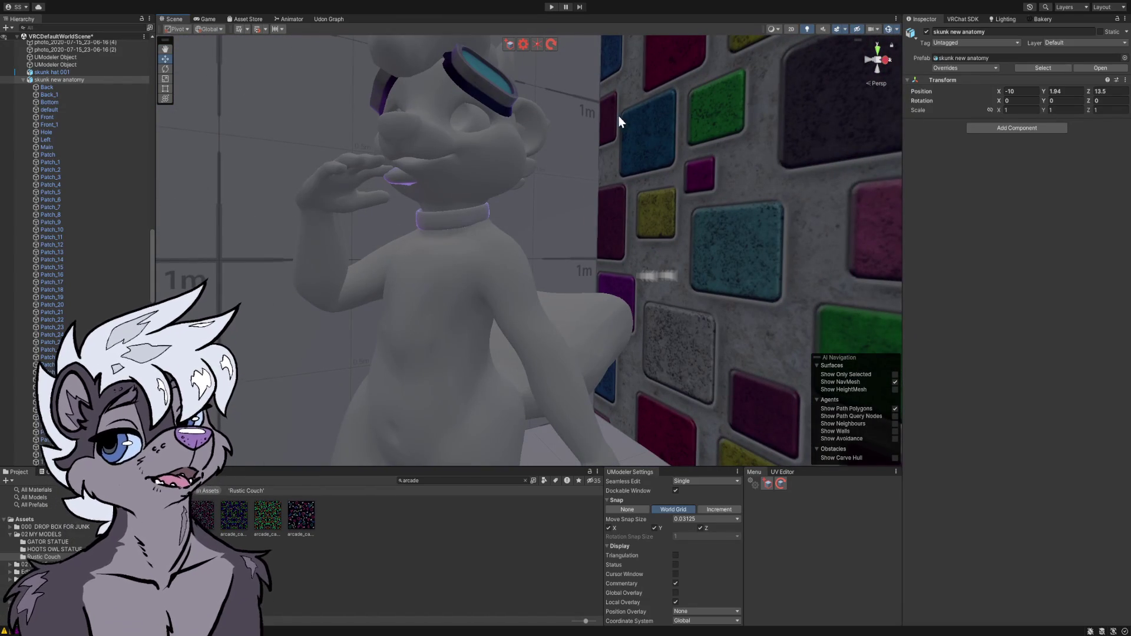
{"action": "left_click", "coordinate": [474, 146]}
{"action": "mouse_move", "coordinate": [474, 146]}
{"action": "left_mouse_down"}
{"action": "mouse_move", "coordinate": [646, 186]}
{"action": "mouse_move", "coordinate": [648, 159]}
{"action": "mouse_move", "coordinate": [440, 195]}
{"action": "mouse_move", "coordinate": [408, 184]}
{"action": "mouse_move", "coordinate": [386, 130]}
{"action": "mouse_move", "coordinate": [503, 165]}
{"action": "left_mouse_up"}
{"action": "key", "text": "f"}
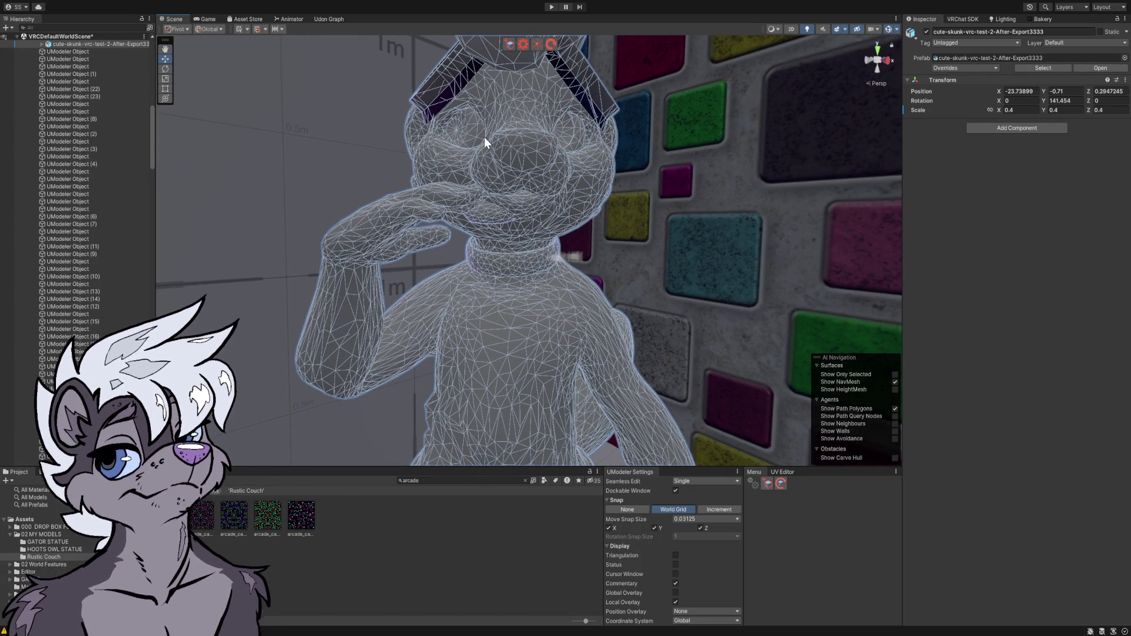
{"action": "scroll", "coordinate": [485, 137], "scroll_direction": "down", "scroll_amount": 5}
{"action": "left_click_drag", "start_coordinate": [485, 137], "coordinate": [549, 152]}
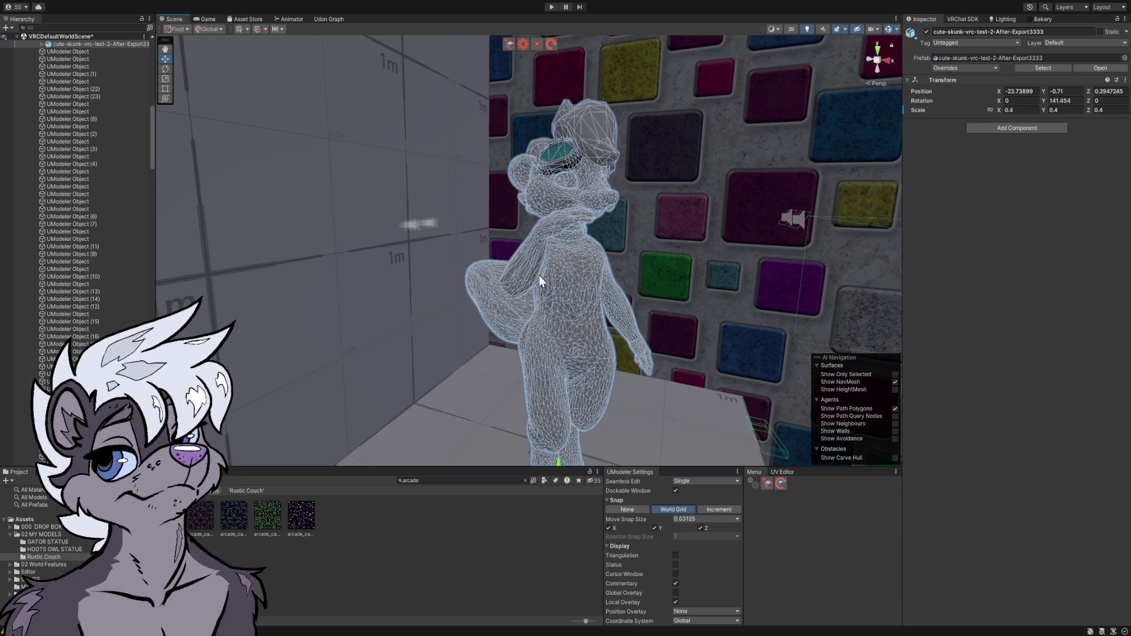
{"action": "mouse_move", "coordinate": [548, 278]}
{"action": "left_mouse_down"}
{"action": "mouse_move", "coordinate": [694, 265]}
{"action": "mouse_move", "coordinate": [429, 220]}
{"action": "mouse_move", "coordinate": [444, 216]}
{"action": "mouse_move", "coordinate": [564, 327]}
{"action": "mouse_move", "coordinate": [708, 331]}
{"action": "mouse_move", "coordinate": [469, 320]}
{"action": "mouse_move", "coordinate": [401, 330]}
{"action": "mouse_move", "coordinate": [399, 340]}
{"action": "left_mouse_up"}
{"action": "left_click", "coordinate": [535, 542]}
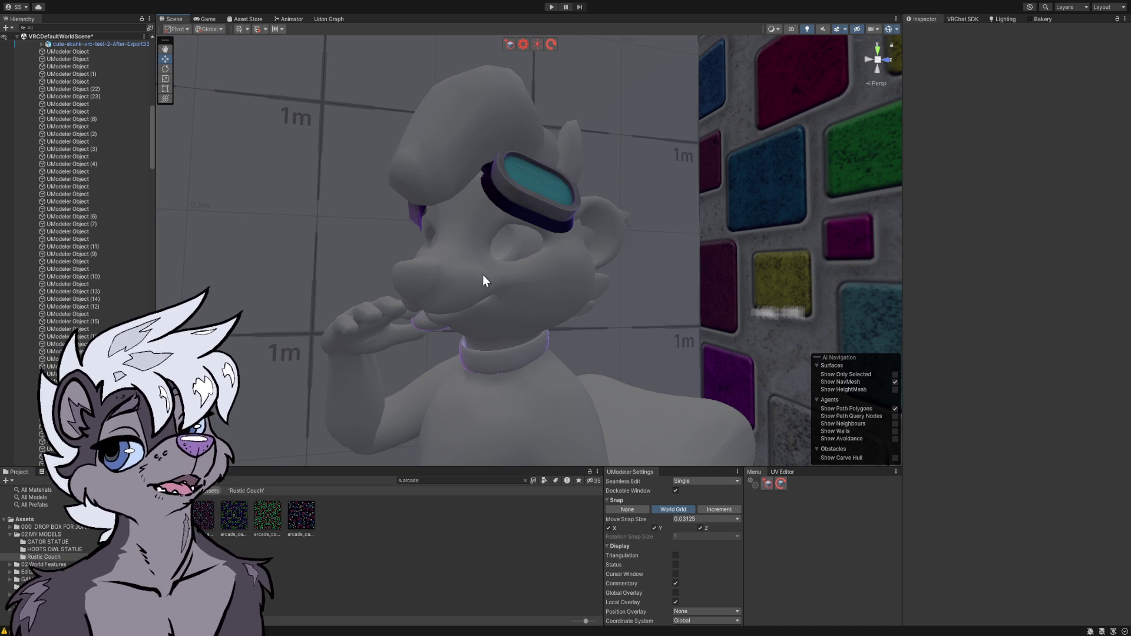
- Select the goggled skunk beside the tile wall and orbit around it
{"action": "mouse_move", "coordinate": [462, 289]}
{"action": "left_mouse_down"}
{"action": "mouse_move", "coordinate": [692, 308]}
{"action": "mouse_move", "coordinate": [533, 302]}
{"action": "left_mouse_up"}
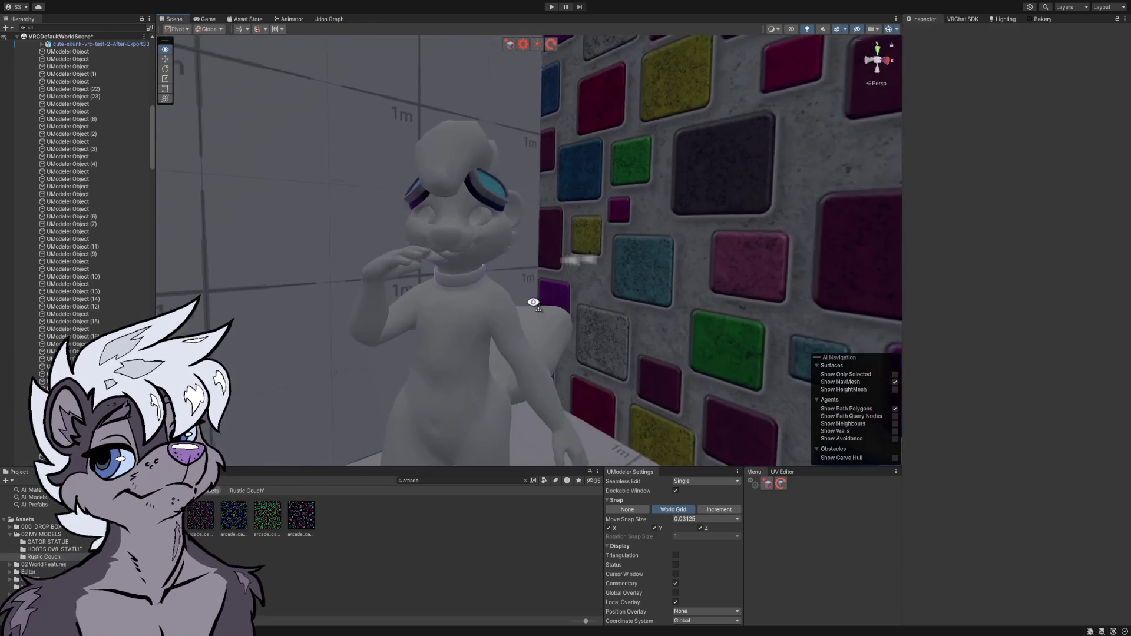
{"action": "scroll", "coordinate": [533, 303], "scroll_direction": "up", "scroll_amount": 5}
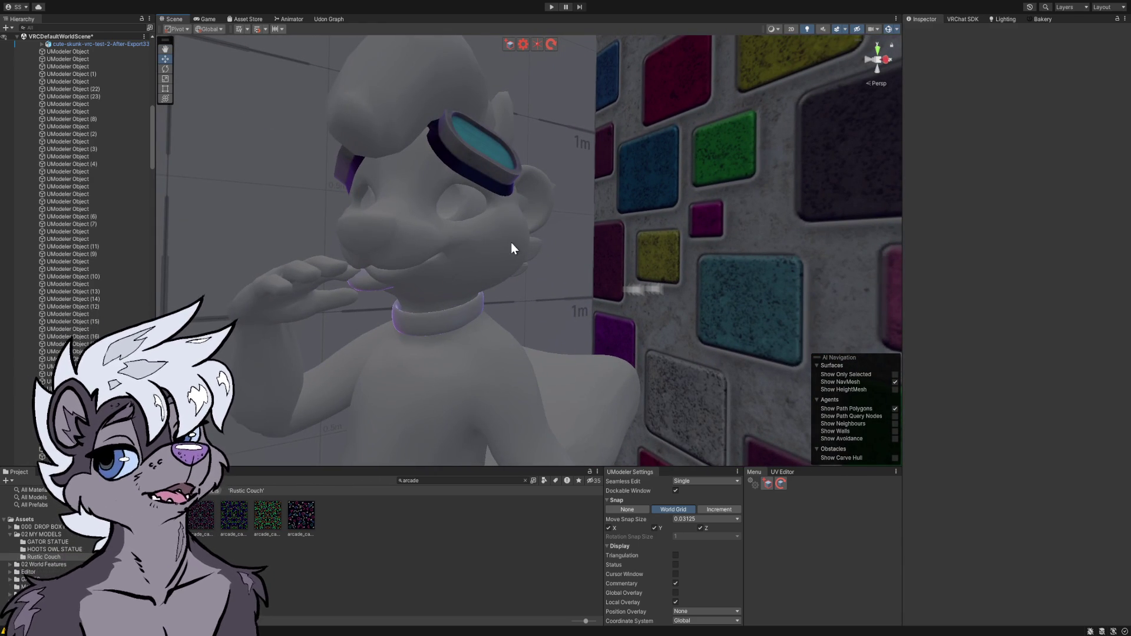
{"action": "left_click", "coordinate": [503, 242]}
{"action": "scroll", "coordinate": [523, 259], "scroll_direction": "down", "scroll_amount": 5}
{"action": "mouse_move", "coordinate": [523, 260]}
{"action": "left_mouse_down"}
{"action": "mouse_move", "coordinate": [442, 272]}
{"action": "mouse_move", "coordinate": [416, 295]}
{"action": "mouse_move", "coordinate": [474, 323]}
{"action": "mouse_move", "coordinate": [588, 324]}
{"action": "mouse_move", "coordinate": [412, 275]}
{"action": "mouse_move", "coordinate": [412, 263]}
{"action": "mouse_move", "coordinate": [432, 301]}
{"action": "mouse_move", "coordinate": [432, 270]}
{"action": "mouse_move", "coordinate": [434, 308]}
{"action": "mouse_move", "coordinate": [409, 313]}
{"action": "mouse_move", "coordinate": [424, 270]}
{"action": "mouse_move", "coordinate": [577, 295]}
{"action": "mouse_move", "coordinate": [674, 295]}
{"action": "mouse_move", "coordinate": [575, 309]}
{"action": "mouse_move", "coordinate": [744, 303]}
{"action": "mouse_move", "coordinate": [790, 285]}
{"action": "mouse_move", "coordinate": [765, 270]}
{"action": "mouse_move", "coordinate": [530, 253]}
{"action": "mouse_move", "coordinate": [598, 270]}
{"action": "mouse_move", "coordinate": [483, 270]}
{"action": "mouse_move", "coordinate": [391, 184]}
{"action": "mouse_move", "coordinate": [378, 238]}
{"action": "mouse_move", "coordinate": [416, 257]}
{"action": "mouse_move", "coordinate": [575, 265]}
{"action": "mouse_move", "coordinate": [766, 218]}
{"action": "left_mouse_up"}
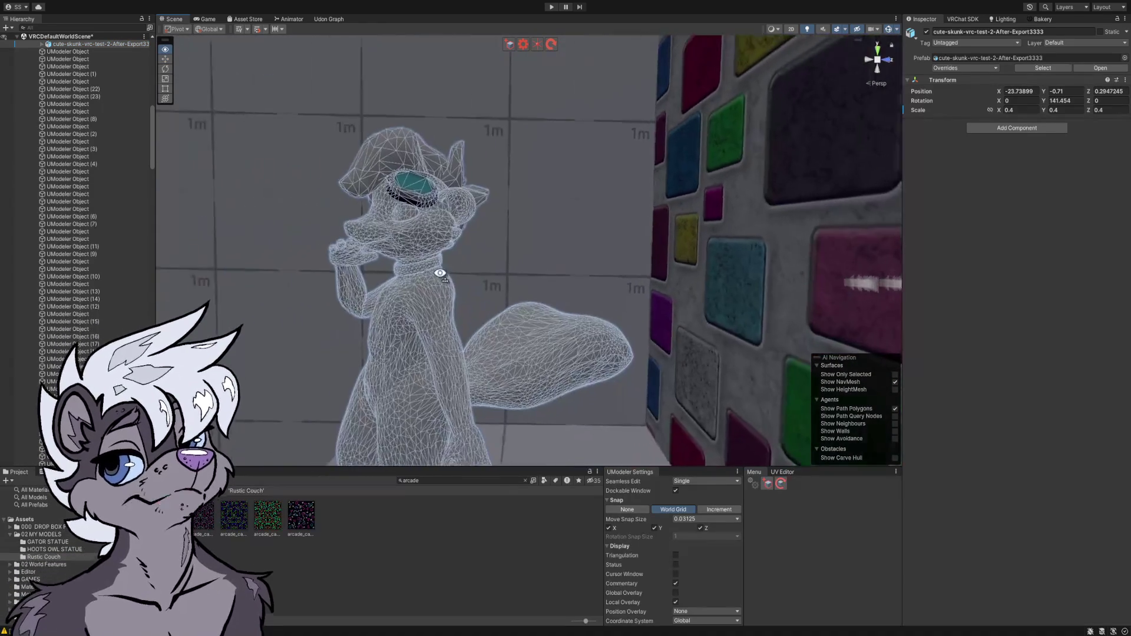
- Jump the view to the SKUNK-NEW-ANATOMY-TESTfbx model on the checkered floor and select it
{"action": "left_click", "coordinate": [391, 184]}
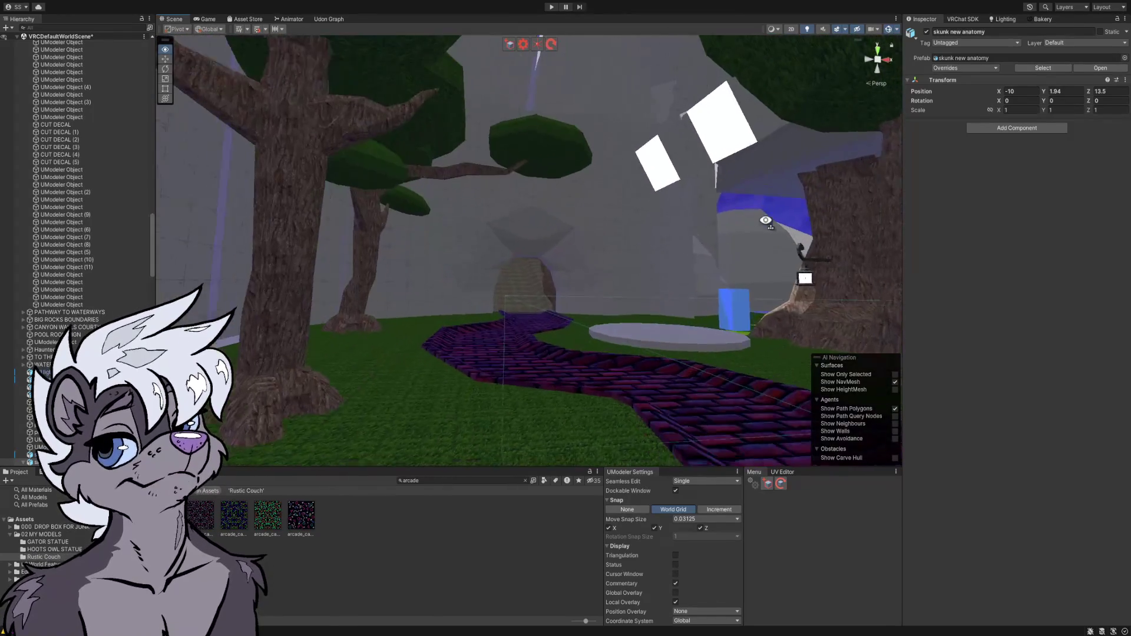
{"action": "scroll", "coordinate": [765, 224], "scroll_direction": "up", "scroll_amount": 10}
{"action": "key", "text": "f"}
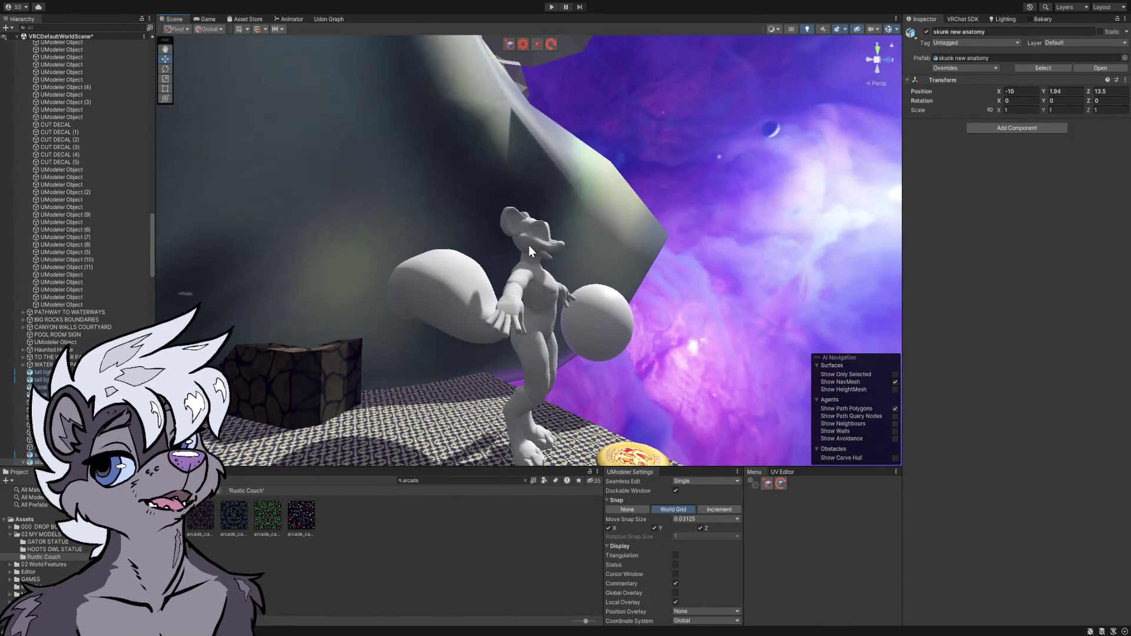
{"action": "left_click", "coordinate": [529, 246]}
{"action": "scroll", "coordinate": [401, 252], "scroll_direction": "up", "scroll_amount": 8}
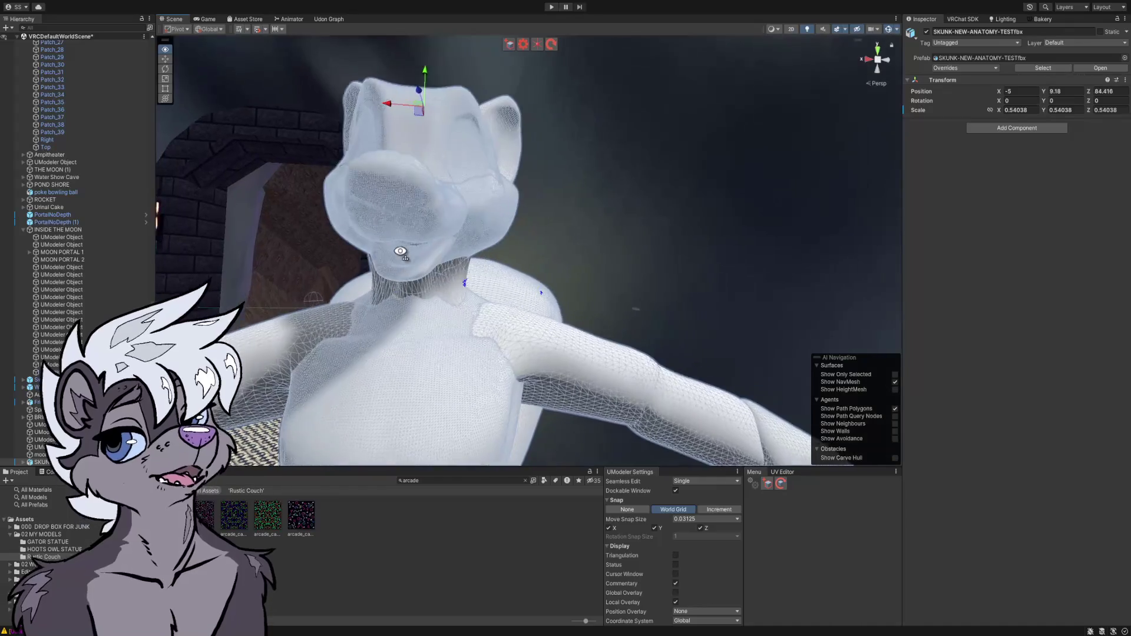
{"action": "mouse_move", "coordinate": [400, 251]}
{"action": "left_mouse_down"}
{"action": "mouse_move", "coordinate": [277, 250]}
{"action": "mouse_move", "coordinate": [321, 329]}
{"action": "mouse_move", "coordinate": [431, 359]}
{"action": "mouse_move", "coordinate": [502, 280]}
{"action": "mouse_move", "coordinate": [422, 320]}
{"action": "left_mouse_up"}
- Fly down to the SKUNK-NEW-ANATOMY-TESTfbx model's feet and reselect the model
{"action": "left_click", "coordinate": [514, 553]}
{"action": "mouse_move", "coordinate": [518, 448]}
{"action": "left_mouse_down"}
{"action": "mouse_move", "coordinate": [537, 402]}
{"action": "mouse_move", "coordinate": [545, 429]}
{"action": "mouse_move", "coordinate": [602, 491]}
{"action": "mouse_move", "coordinate": [606, 520]}
{"action": "left_mouse_up"}
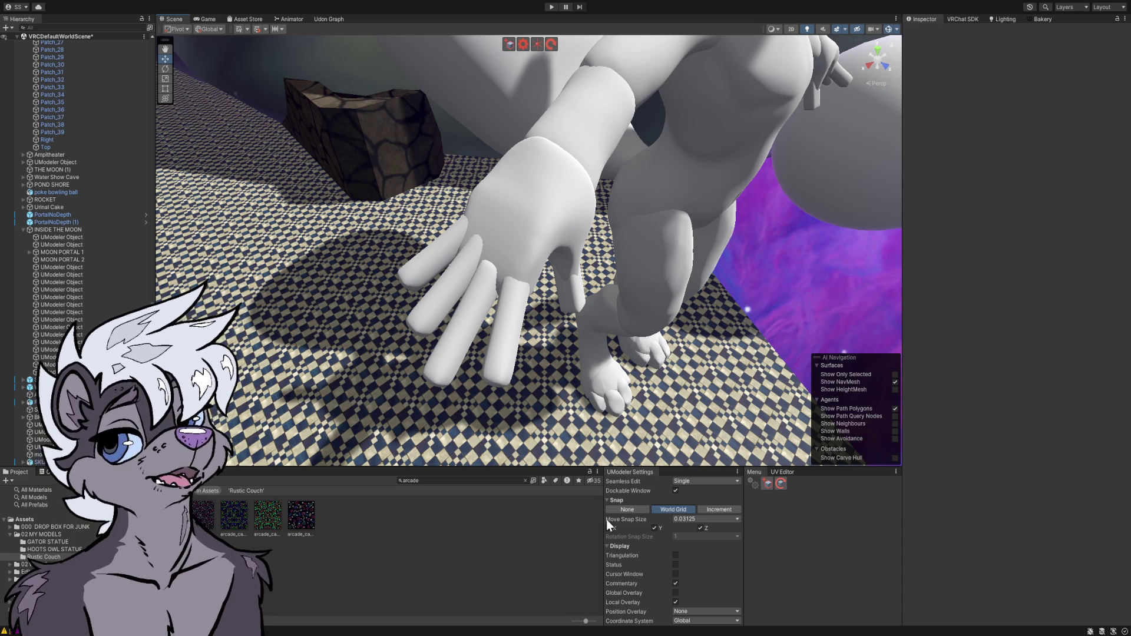
{"action": "mouse_move", "coordinate": [590, 379]}
{"action": "left_mouse_down"}
{"action": "mouse_move", "coordinate": [523, 408]}
{"action": "mouse_move", "coordinate": [549, 401]}
{"action": "mouse_move", "coordinate": [537, 316]}
{"action": "mouse_move", "coordinate": [597, 322]}
{"action": "mouse_move", "coordinate": [621, 298]}
{"action": "mouse_move", "coordinate": [517, 265]}
{"action": "mouse_move", "coordinate": [429, 260]}
{"action": "mouse_move", "coordinate": [545, 255]}
{"action": "mouse_move", "coordinate": [394, 318]}
{"action": "mouse_move", "coordinate": [532, 259]}
{"action": "left_mouse_up"}
{"action": "left_click", "coordinate": [542, 242]}
- Turn the view up toward the purple sky with the skunk model still selected
{"action": "mouse_move", "coordinate": [540, 235]}
{"action": "left_mouse_down"}
{"action": "mouse_move", "coordinate": [764, 183]}
{"action": "mouse_move", "coordinate": [705, 142]}
{"action": "mouse_move", "coordinate": [737, 151]}
{"action": "mouse_move", "coordinate": [669, 119]}
{"action": "mouse_move", "coordinate": [667, 263]}
{"action": "mouse_move", "coordinate": [587, 161]}
{"action": "mouse_move", "coordinate": [506, 157]}
{"action": "mouse_move", "coordinate": [624, 174]}
{"action": "mouse_move", "coordinate": [556, 63]}
{"action": "mouse_move", "coordinate": [567, 59]}
{"action": "mouse_move", "coordinate": [465, 47]}
{"action": "mouse_move", "coordinate": [573, 55]}
{"action": "mouse_move", "coordinate": [607, 17]}
{"action": "mouse_move", "coordinate": [729, 71]}
{"action": "mouse_move", "coordinate": [484, 76]}
{"action": "mouse_move", "coordinate": [494, 70]}
{"action": "left_mouse_up"}
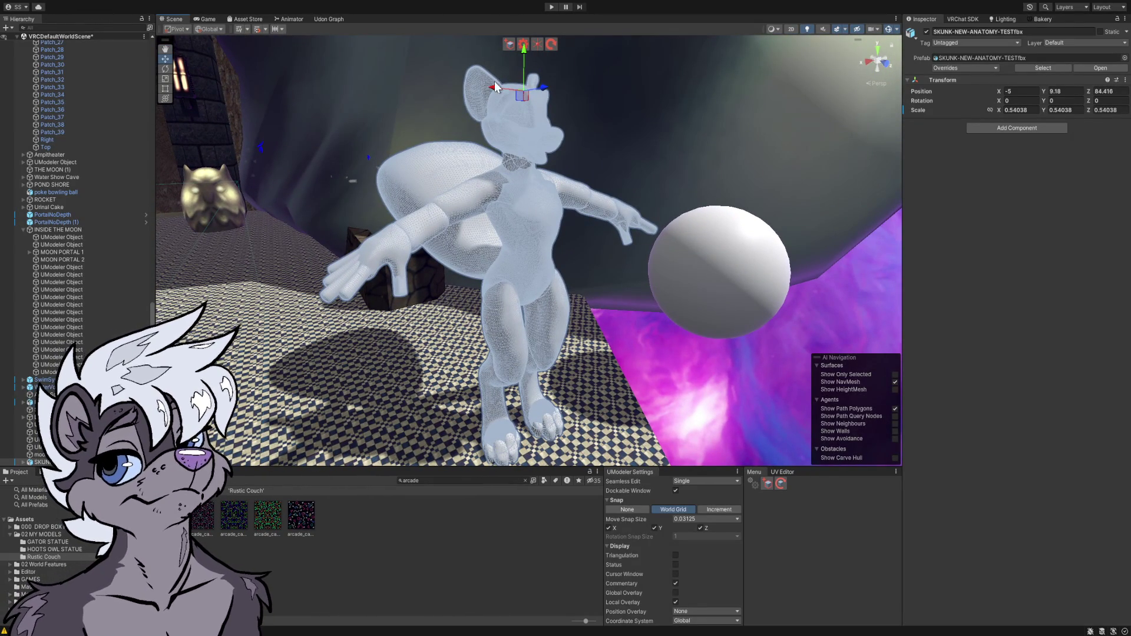
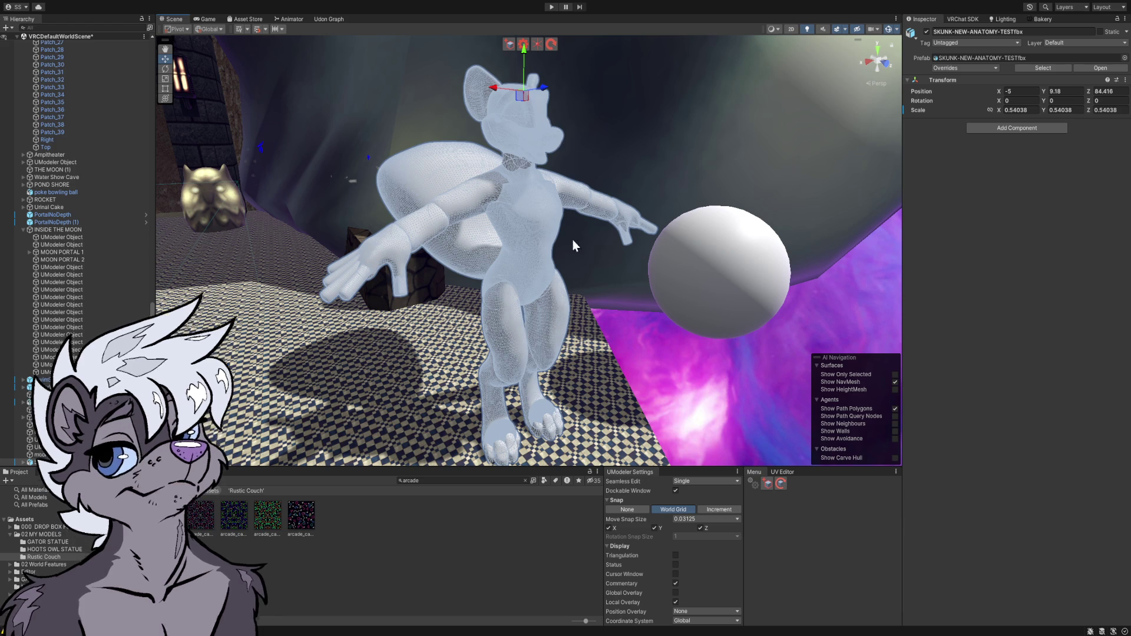
- Deselect the skunk model and fly through the gator-statue tunnel toward the Possum Park gate
{"action": "left_click", "coordinate": [535, 529]}
{"action": "mouse_move", "coordinate": [613, 247]}
{"action": "left_mouse_down"}
{"action": "mouse_move", "coordinate": [607, 232]}
{"action": "mouse_move", "coordinate": [539, 255]}
{"action": "mouse_move", "coordinate": [405, 232]}
{"action": "mouse_move", "coordinate": [235, 240]}
{"action": "mouse_move", "coordinate": [267, 245]}
{"action": "left_mouse_up"}
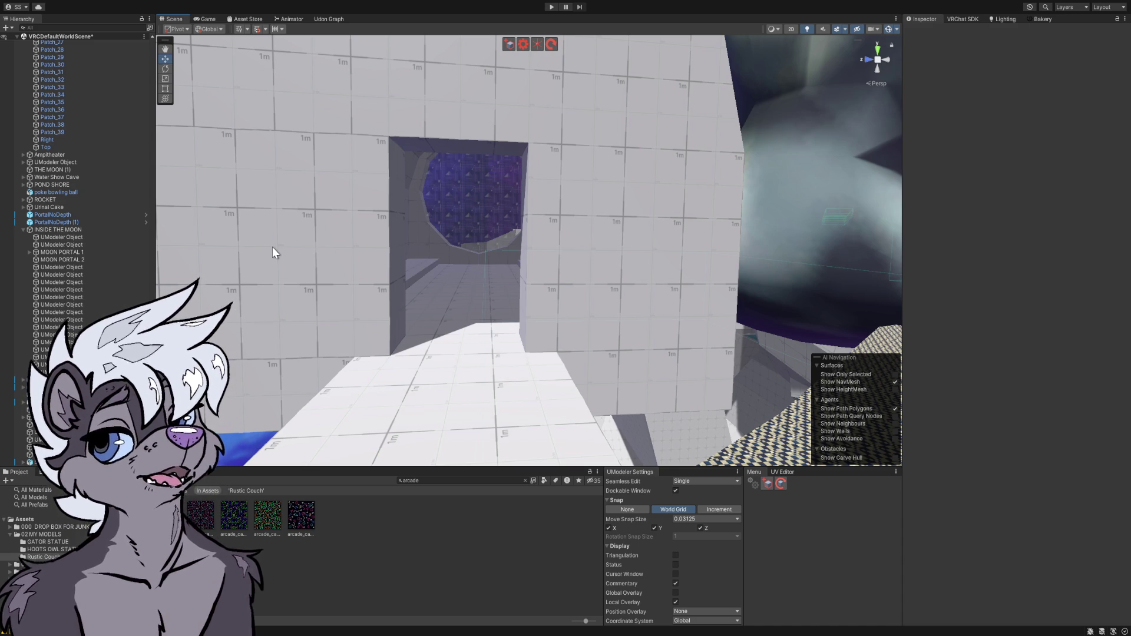
{"action": "left_click_drag", "start_coordinate": [355, 206], "coordinate": [423, 217]}
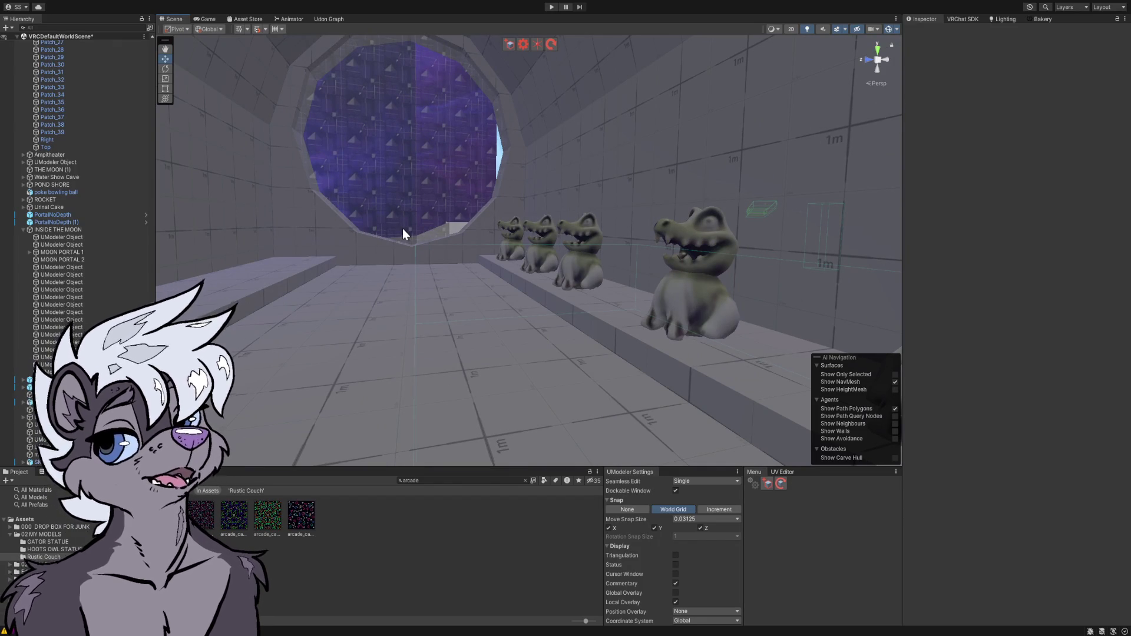
{"action": "mouse_move", "coordinate": [404, 216]}
{"action": "left_mouse_down"}
{"action": "mouse_move", "coordinate": [598, 213]}
{"action": "mouse_move", "coordinate": [611, 197]}
{"action": "mouse_move", "coordinate": [589, 234]}
{"action": "mouse_move", "coordinate": [588, 202]}
{"action": "left_mouse_up"}
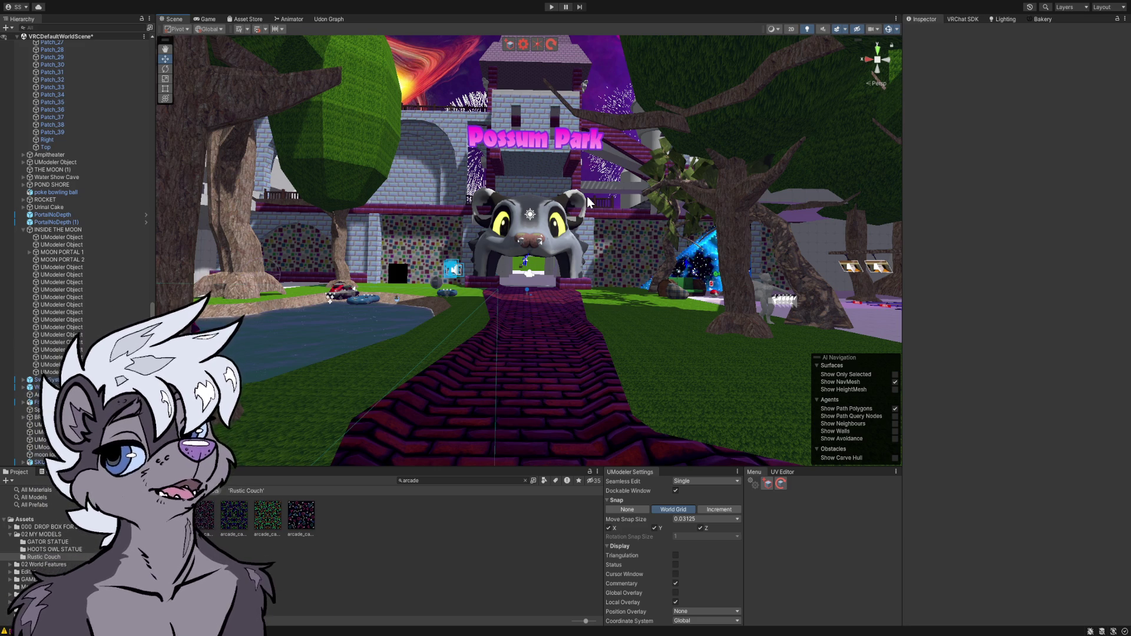
- Fly from the Possum Park gate into the Moon Lounge, turning toward the dark opening
{"action": "mouse_move", "coordinate": [587, 203]}
{"action": "left_mouse_down"}
{"action": "mouse_move", "coordinate": [535, 175]}
{"action": "mouse_move", "coordinate": [442, 0]}
{"action": "mouse_move", "coordinate": [439, 424]}
{"action": "mouse_move", "coordinate": [430, 147]}
{"action": "mouse_move", "coordinate": [444, 424]}
{"action": "mouse_move", "coordinate": [590, 287]}
{"action": "mouse_move", "coordinate": [709, 340]}
{"action": "mouse_move", "coordinate": [581, 227]}
{"action": "mouse_move", "coordinate": [318, 233]}
{"action": "left_mouse_up"}
{"action": "mouse_move", "coordinate": [152, 195]}
{"action": "left_mouse_down"}
{"action": "mouse_move", "coordinate": [132, 114]}
{"action": "mouse_move", "coordinate": [112, 107]}
{"action": "mouse_move", "coordinate": [86, 136]}
{"action": "mouse_move", "coordinate": [121, 119]}
{"action": "mouse_move", "coordinate": [313, 207]}
{"action": "mouse_move", "coordinate": [519, 212]}
{"action": "mouse_move", "coordinate": [666, 177]}
{"action": "mouse_move", "coordinate": [853, 192]}
{"action": "mouse_move", "coordinate": [981, 161]}
{"action": "mouse_move", "coordinate": [1003, 173]}
{"action": "left_mouse_up"}
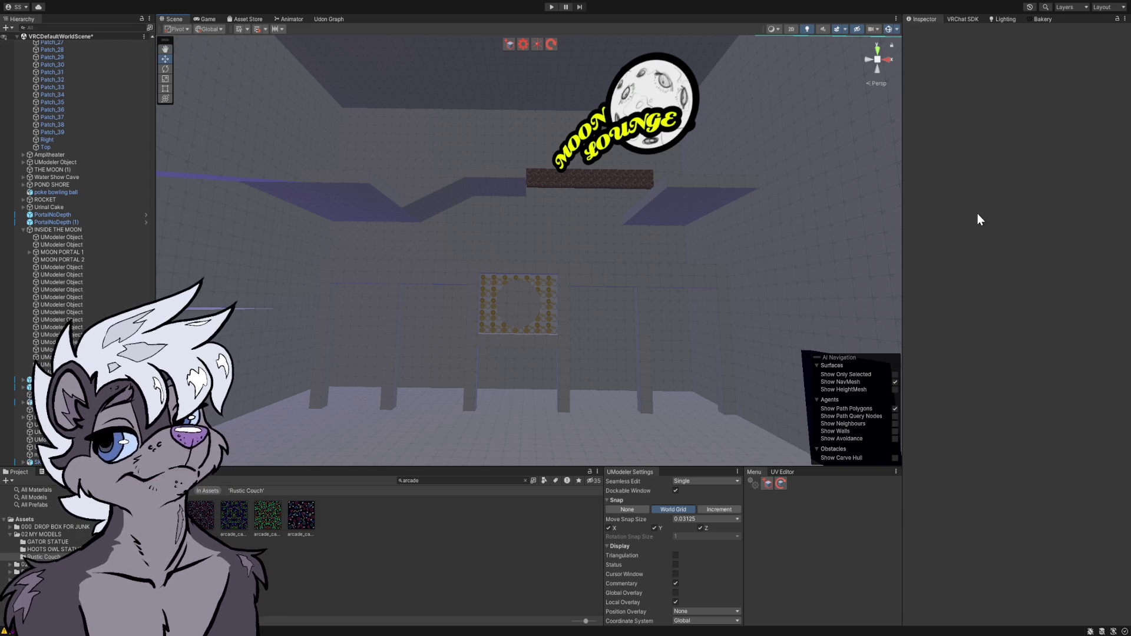
{"action": "mouse_move", "coordinate": [987, 263]}
{"action": "left_mouse_down"}
{"action": "mouse_move", "coordinate": [821, 240]}
{"action": "mouse_move", "coordinate": [1052, 253]}
{"action": "mouse_move", "coordinate": [126, 227]}
{"action": "mouse_move", "coordinate": [152, 187]}
{"action": "mouse_move", "coordinate": [129, 206]}
{"action": "mouse_move", "coordinate": [83, 203]}
{"action": "mouse_move", "coordinate": [6, 261]}
{"action": "mouse_move", "coordinate": [1118, 265]}
{"action": "mouse_move", "coordinate": [1020, 252]}
{"action": "left_mouse_up"}
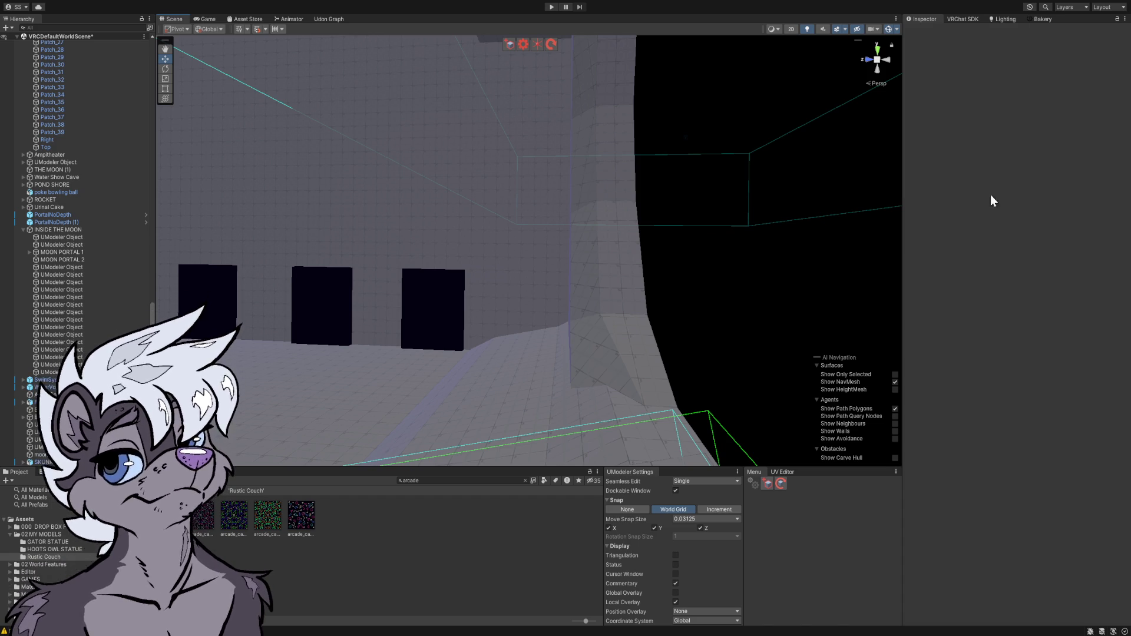
{"action": "mouse_move", "coordinate": [683, 281]}
{"action": "left_mouse_down"}
{"action": "mouse_move", "coordinate": [643, 253]}
{"action": "mouse_move", "coordinate": [674, 265]}
{"action": "left_mouse_up"}
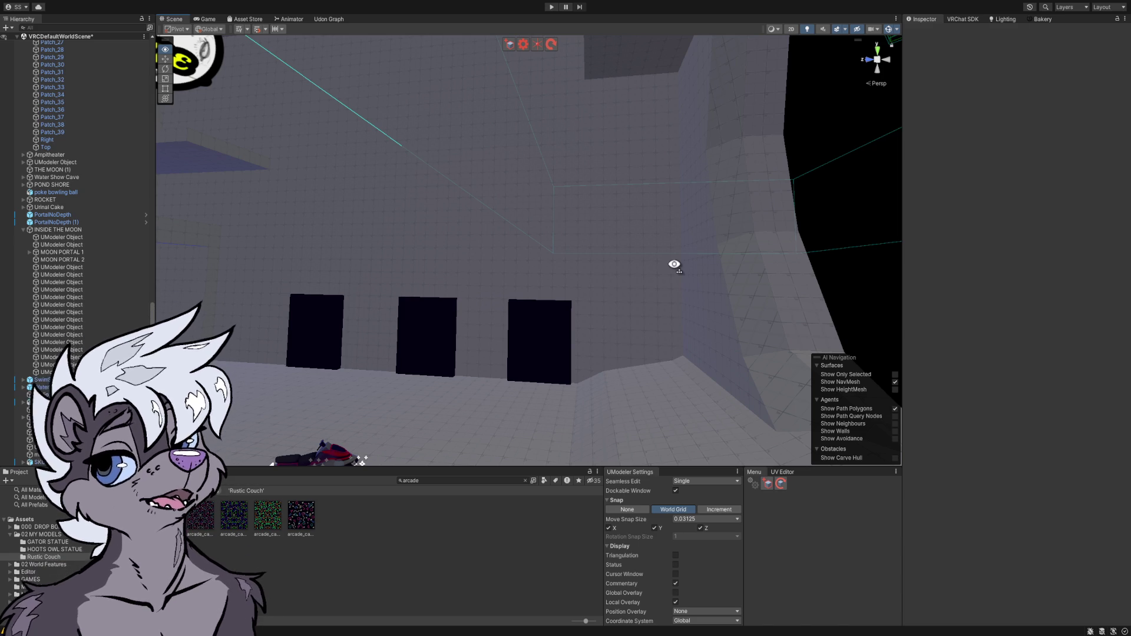
{"action": "mouse_move", "coordinate": [675, 264]}
{"action": "left_mouse_down"}
{"action": "mouse_move", "coordinate": [748, 273]}
{"action": "mouse_move", "coordinate": [737, 257]}
{"action": "mouse_move", "coordinate": [606, 253]}
{"action": "mouse_move", "coordinate": [527, 233]}
{"action": "mouse_move", "coordinate": [497, 263]}
{"action": "mouse_move", "coordinate": [782, 290]}
{"action": "mouse_move", "coordinate": [860, 339]}
{"action": "mouse_move", "coordinate": [659, 268]}
{"action": "mouse_move", "coordinate": [505, 246]}
{"action": "mouse_move", "coordinate": [454, 257]}
{"action": "mouse_move", "coordinate": [459, 273]}
{"action": "mouse_move", "coordinate": [662, 308]}
{"action": "mouse_move", "coordinate": [677, 378]}
{"action": "mouse_move", "coordinate": [374, 242]}
{"action": "mouse_move", "coordinate": [157, 262]}
{"action": "left_mouse_up"}
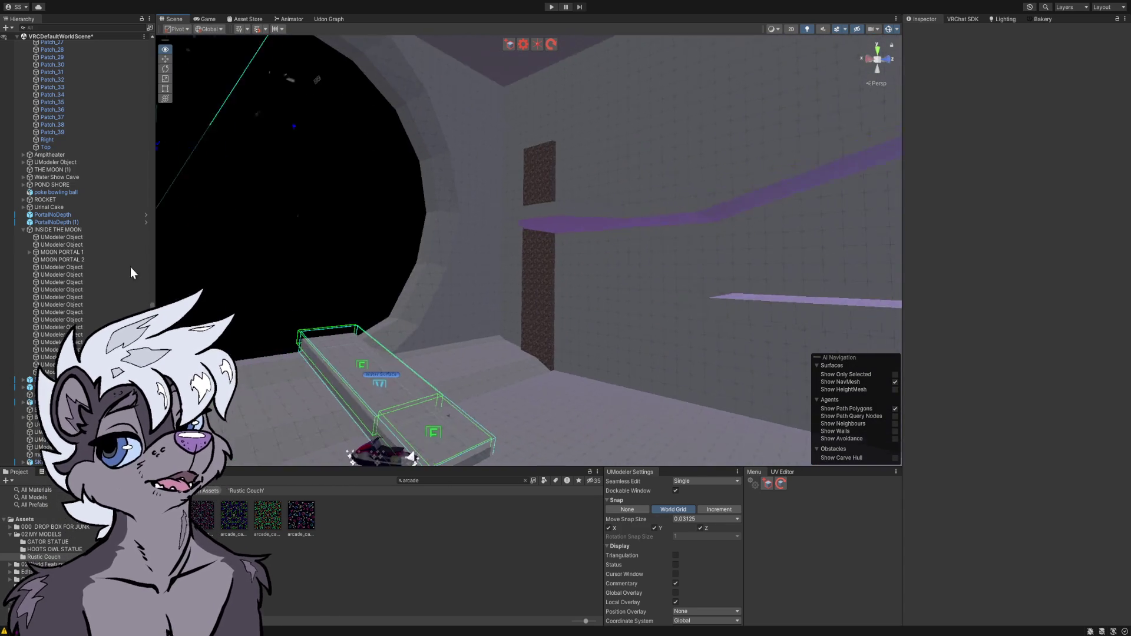
- Orbit around the jetski ramp and select MOON PORTAL 1 in the portal wall
{"action": "left_click_drag", "start_coordinate": [82, 264], "coordinate": [113, 267]}
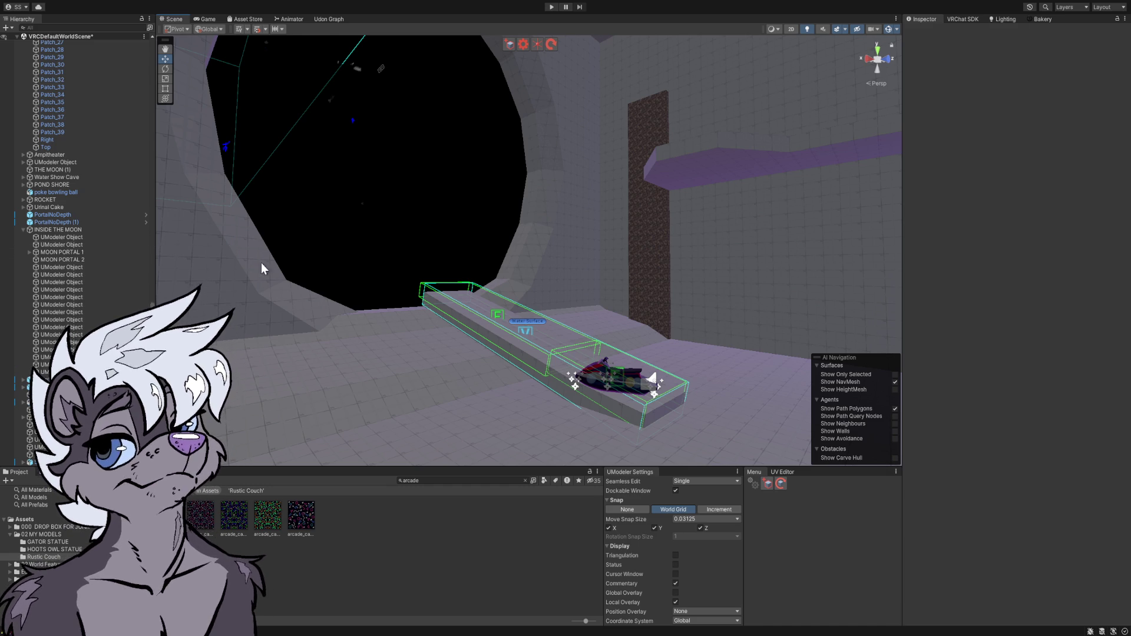
{"action": "left_click_drag", "start_coordinate": [296, 270], "coordinate": [397, 262], "text": "alt"}
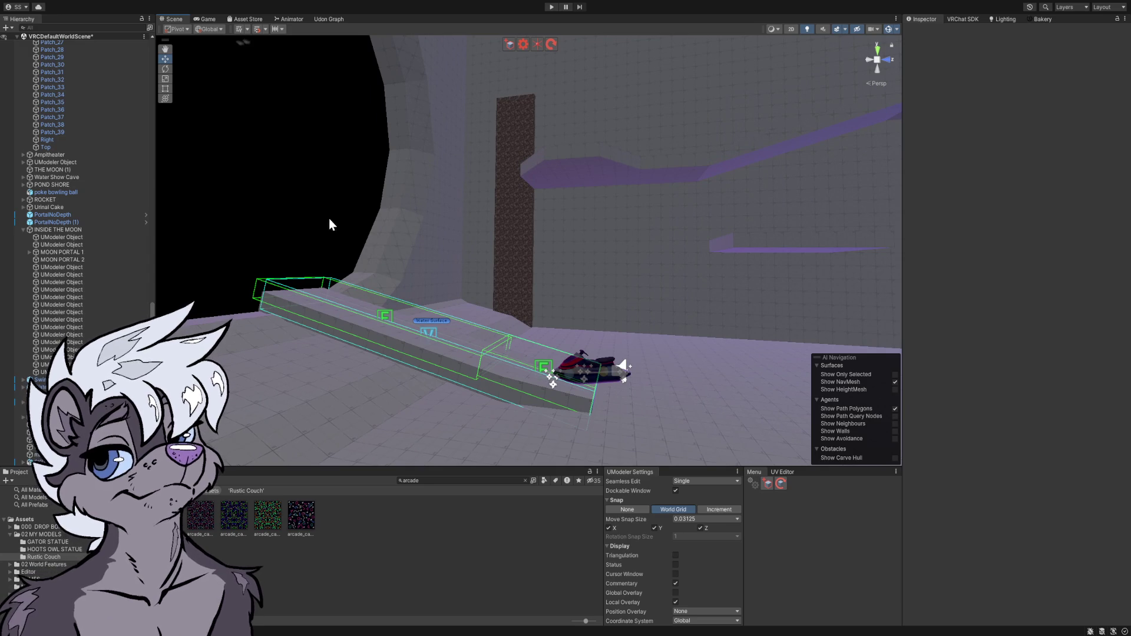
{"action": "scroll", "coordinate": [330, 218], "scroll_direction": "up", "scroll_amount": 3}
{"action": "mouse_move", "coordinate": [345, 200]}
{"action": "left_mouse_down", "text": "alt"}
{"action": "mouse_move", "coordinate": [427, 210]}
{"action": "mouse_move", "coordinate": [409, 240]}
{"action": "mouse_move", "coordinate": [295, 235]}
{"action": "mouse_move", "coordinate": [22, 176]}
{"action": "mouse_move", "coordinate": [1096, 163]}
{"action": "mouse_move", "coordinate": [1096, 183]}
{"action": "mouse_move", "coordinate": [14, 221]}
{"action": "mouse_move", "coordinate": [224, 401]}
{"action": "mouse_move", "coordinate": [151, 265]}
{"action": "mouse_move", "coordinate": [156, 281]}
{"action": "mouse_move", "coordinate": [40, 331]}
{"action": "mouse_move", "coordinate": [20, 246]}
{"action": "mouse_move", "coordinate": [61, 204]}
{"action": "mouse_move", "coordinate": [132, 196]}
{"action": "mouse_move", "coordinate": [194, 219]}
{"action": "mouse_move", "coordinate": [201, 233]}
{"action": "mouse_move", "coordinate": [175, 243]}
{"action": "mouse_move", "coordinate": [220, 249]}
{"action": "mouse_move", "coordinate": [175, 237]}
{"action": "mouse_move", "coordinate": [132, 260]}
{"action": "mouse_move", "coordinate": [104, 235]}
{"action": "mouse_move", "coordinate": [85, 318]}
{"action": "mouse_move", "coordinate": [147, 266]}
{"action": "mouse_move", "coordinate": [108, 247]}
{"action": "mouse_move", "coordinate": [57, 252]}
{"action": "mouse_move", "coordinate": [313, 246]}
{"action": "left_mouse_up", "text": "alt"}
{"action": "left_click", "coordinate": [440, 208]}
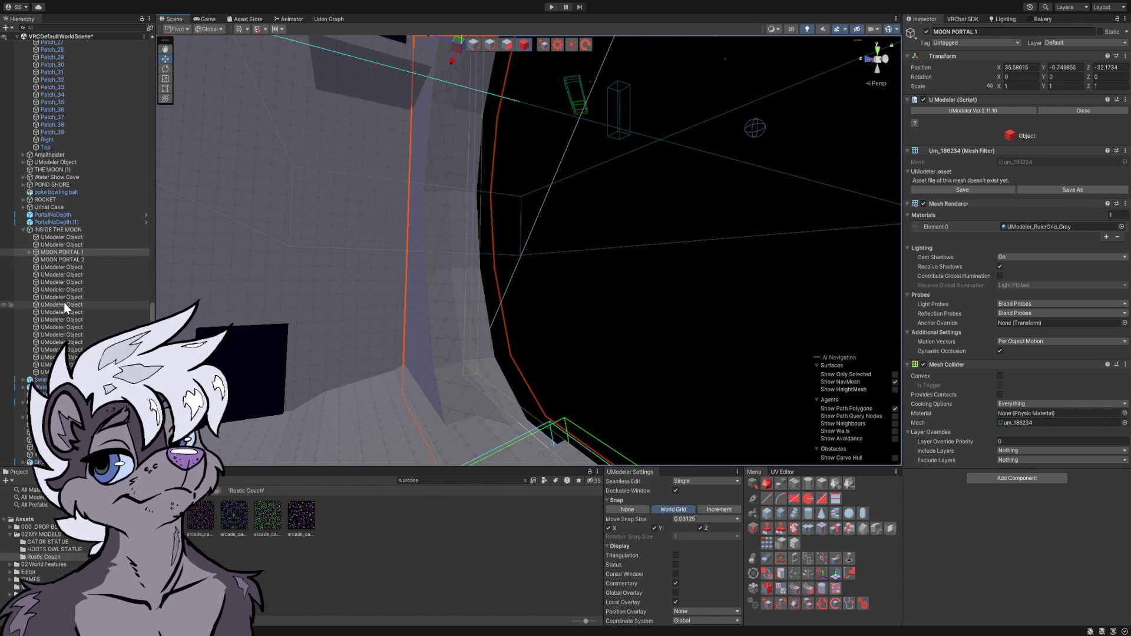
- Filter the Hierarchy for 'grav' and select the Gravity Zone object
{"action": "left_click", "coordinate": [70, 231]}
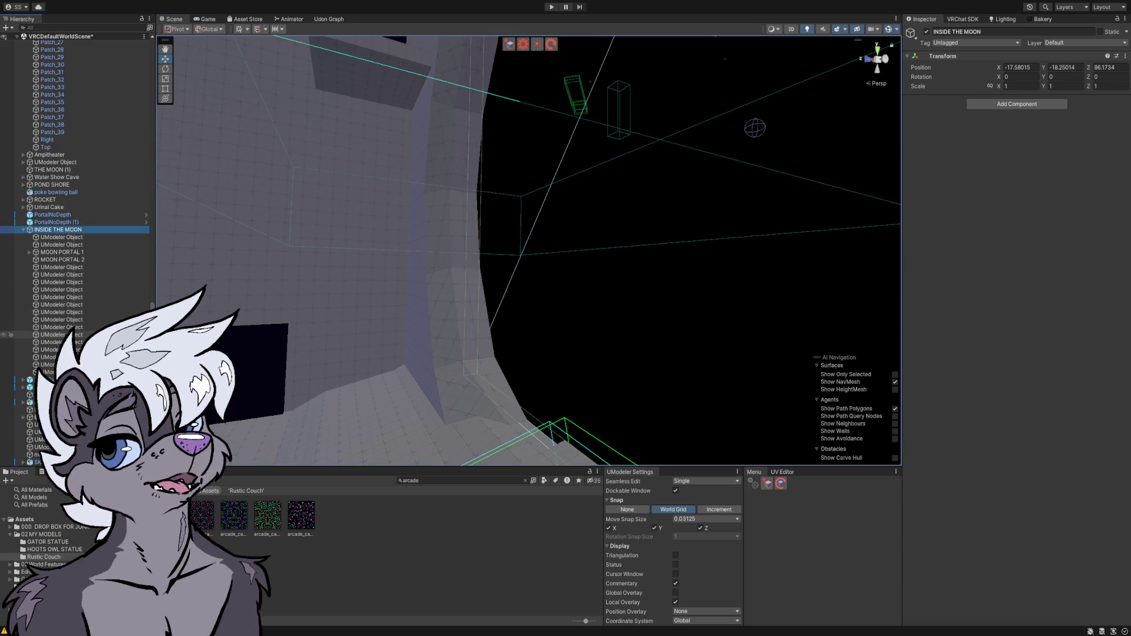
{"action": "left_click", "coordinate": [125, 28]}
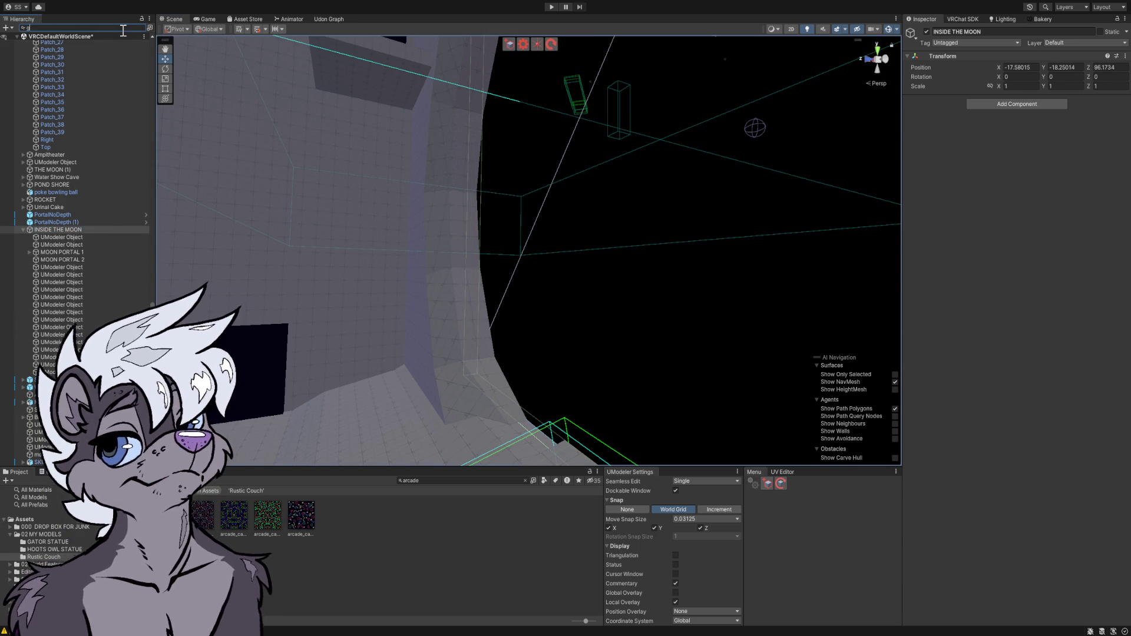
{"action": "type", "text": "grav"}
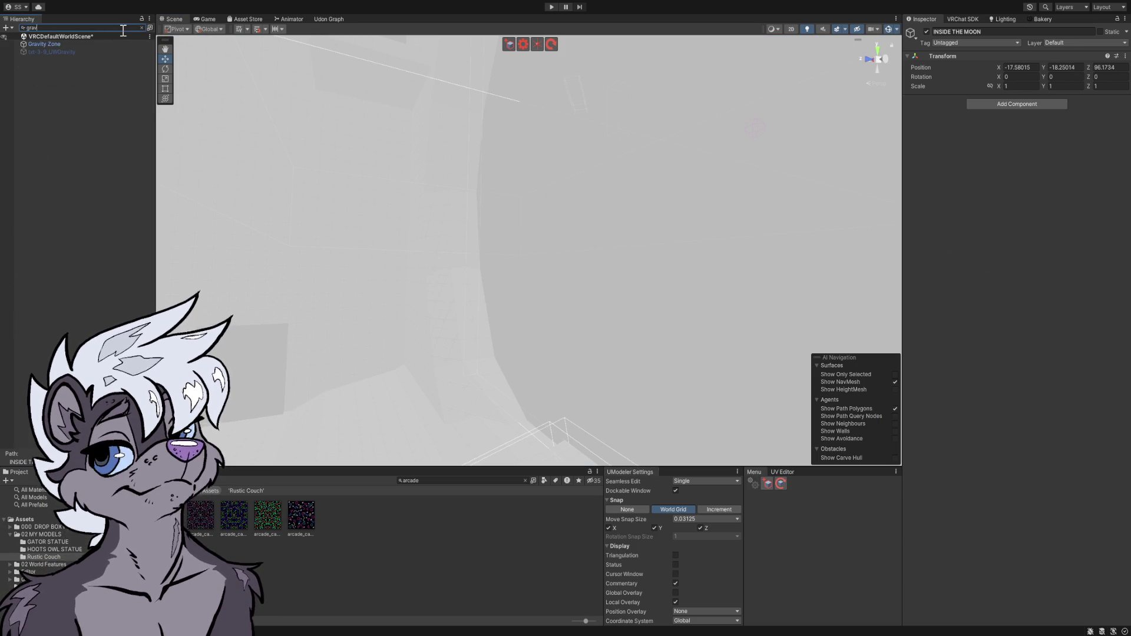
{"action": "left_click", "coordinate": [56, 43]}
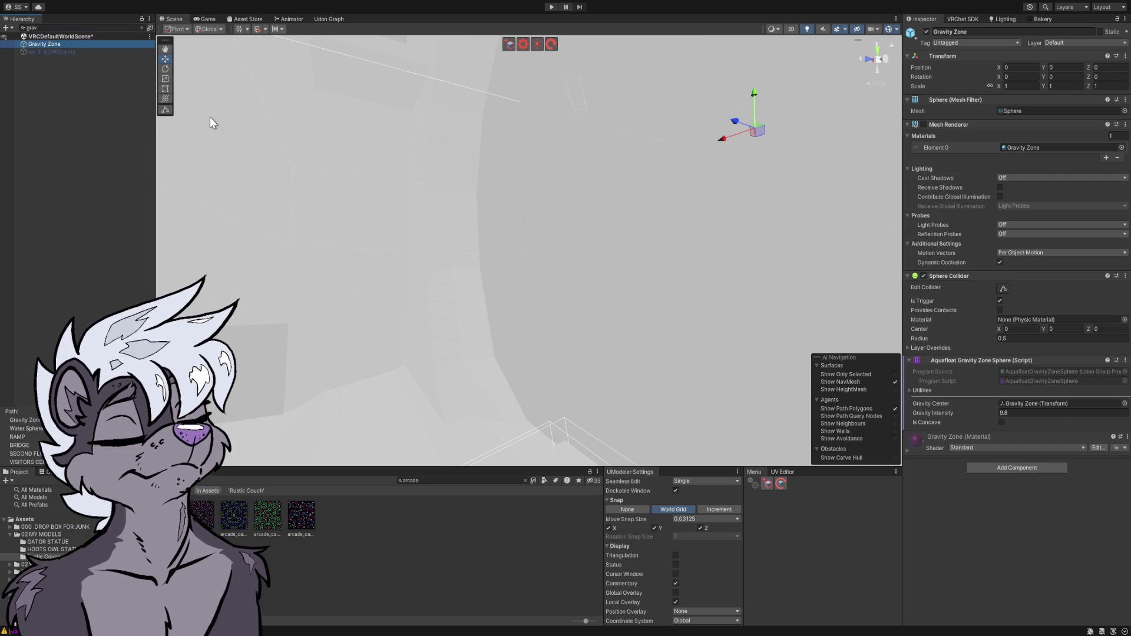
- Frame and orbit the Gravity Zone sphere (intensity 9.8), then clear the search
{"action": "mouse_move", "coordinate": [353, 131]}
{"action": "left_mouse_down"}
{"action": "mouse_move", "coordinate": [419, 121]}
{"action": "mouse_move", "coordinate": [436, 146]}
{"action": "mouse_move", "coordinate": [358, 132]}
{"action": "mouse_move", "coordinate": [378, 167]}
{"action": "left_mouse_up"}
{"action": "key", "text": "f"}
{"action": "left_click_drag", "start_coordinate": [262, 171], "coordinate": [229, 160]}
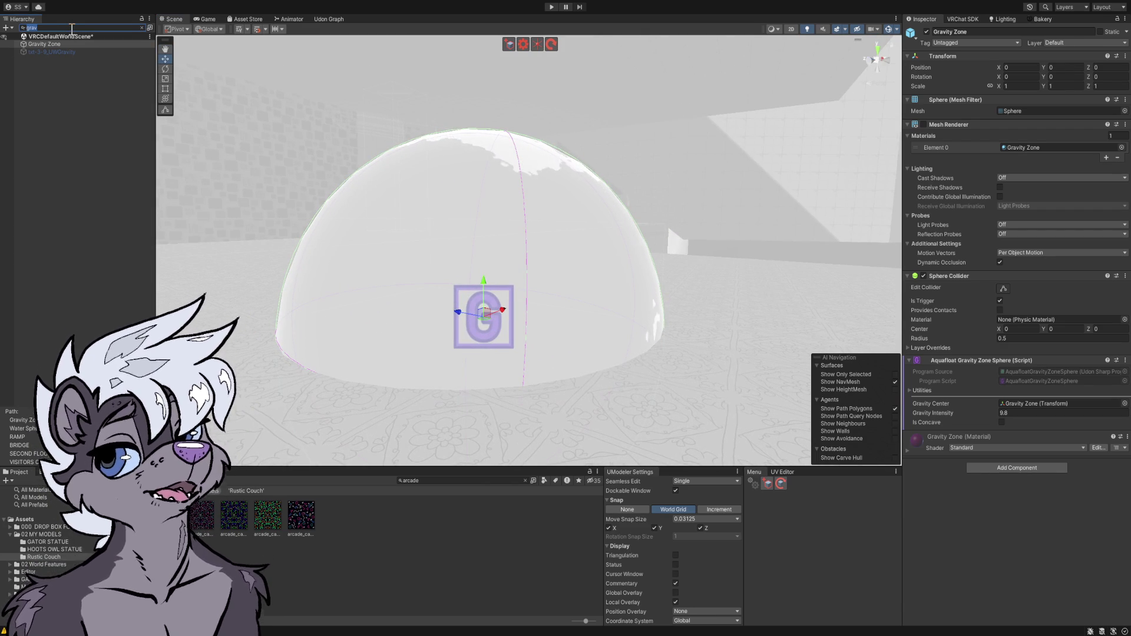
{"action": "key", "text": "BackSpace"}
{"action": "type", "text": "player"}
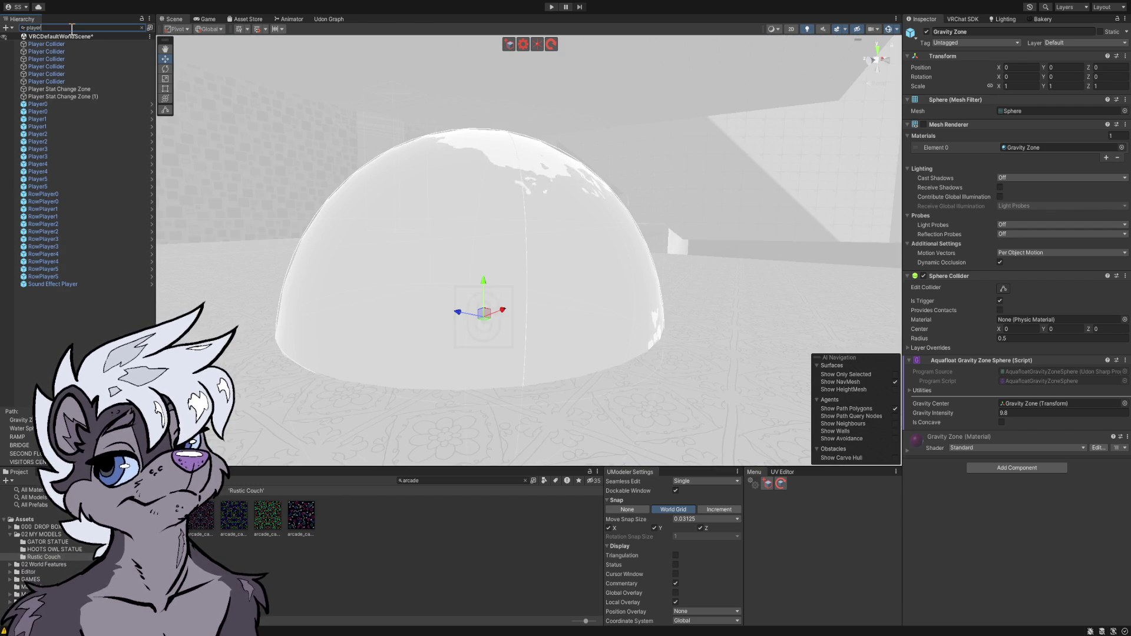
- Select and frame the Player Stat Change Zone, orbit to its floor, and clear the filter
{"action": "left_click", "coordinate": [84, 90]}
{"action": "key", "text": "f"}
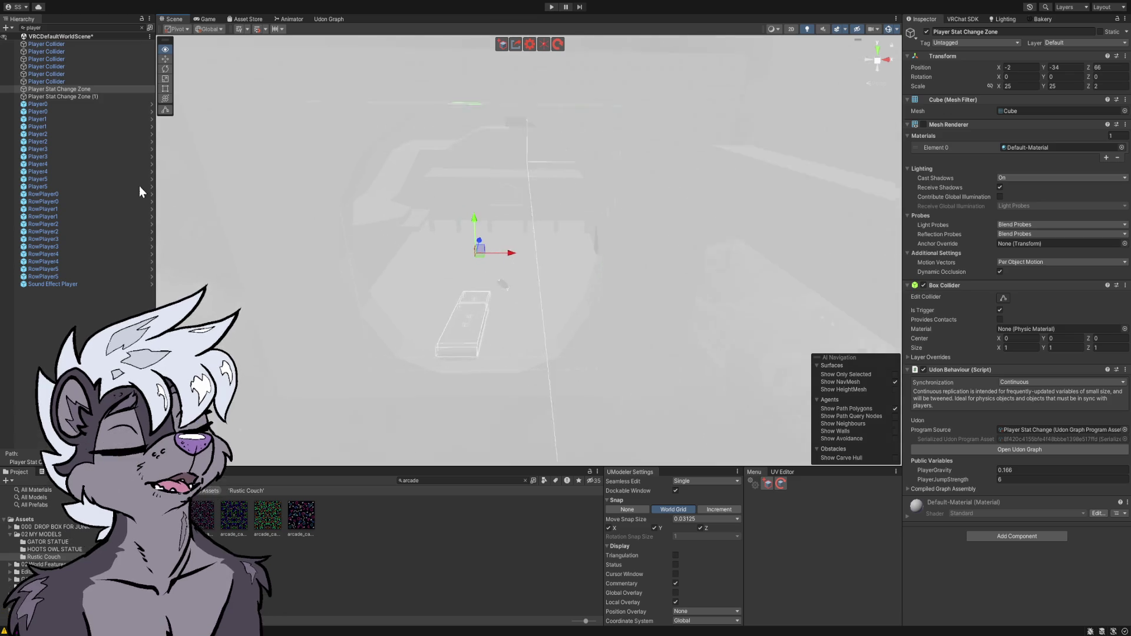
{"action": "mouse_move", "coordinate": [209, 188]}
{"action": "left_mouse_down"}
{"action": "mouse_move", "coordinate": [430, 172]}
{"action": "mouse_move", "coordinate": [449, 159]}
{"action": "mouse_move", "coordinate": [442, 178]}
{"action": "mouse_move", "coordinate": [387, 136]}
{"action": "left_mouse_up"}
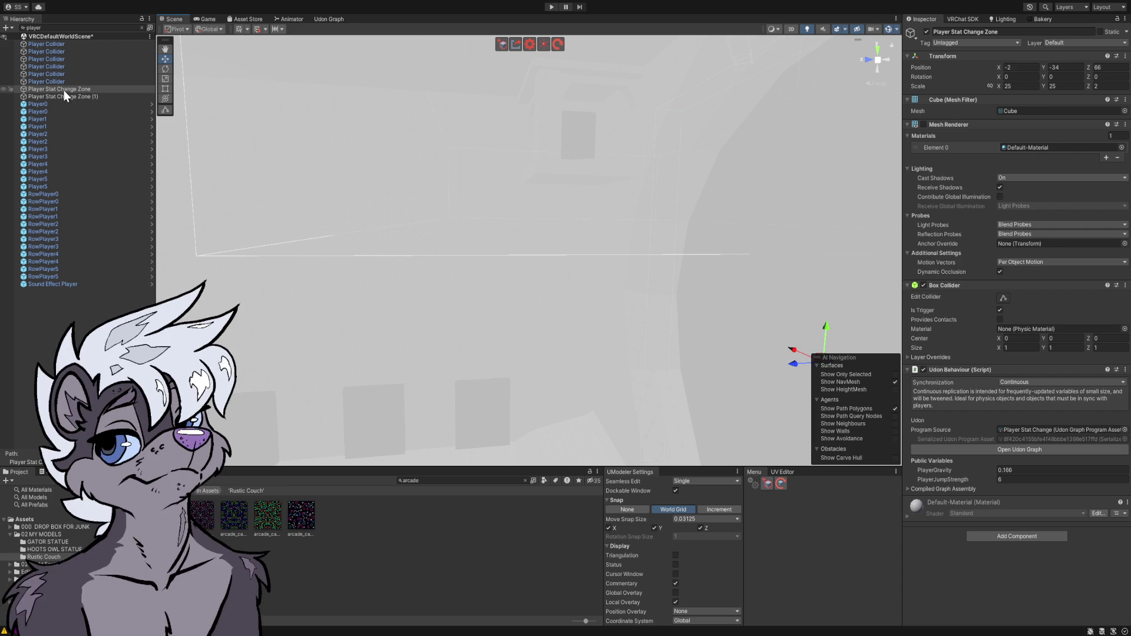
{"action": "left_click", "coordinate": [140, 27]}
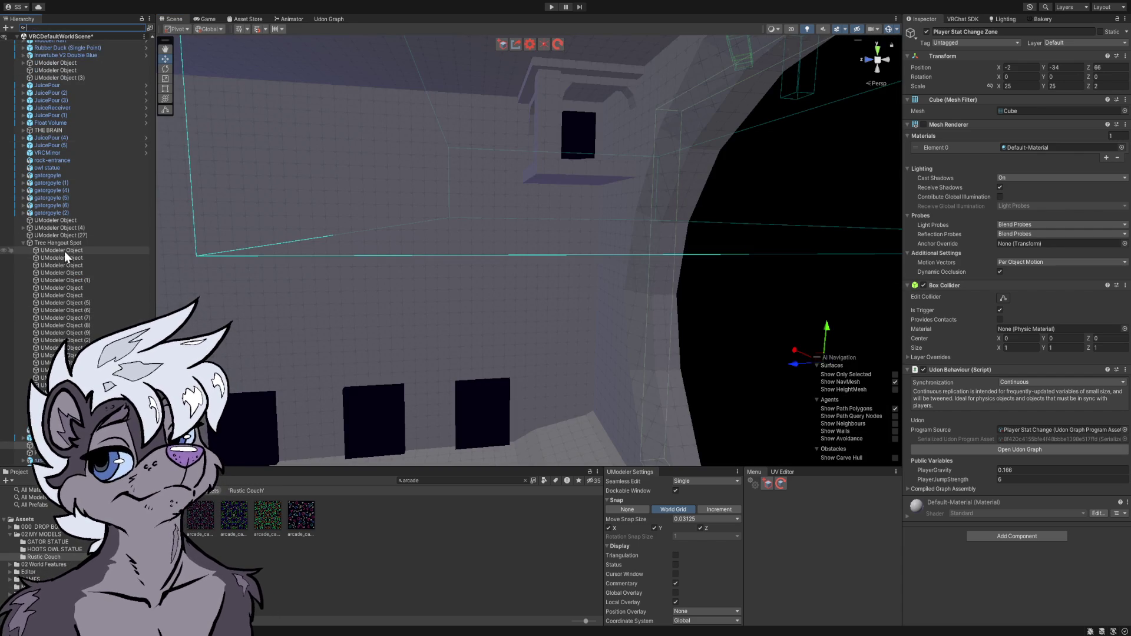
- Parent the Player Stat Change Zone under INSIDE THE MOON and fly inside the moon
{"action": "scroll", "coordinate": [111, 295], "scroll_direction": "down", "scroll_amount": 4}
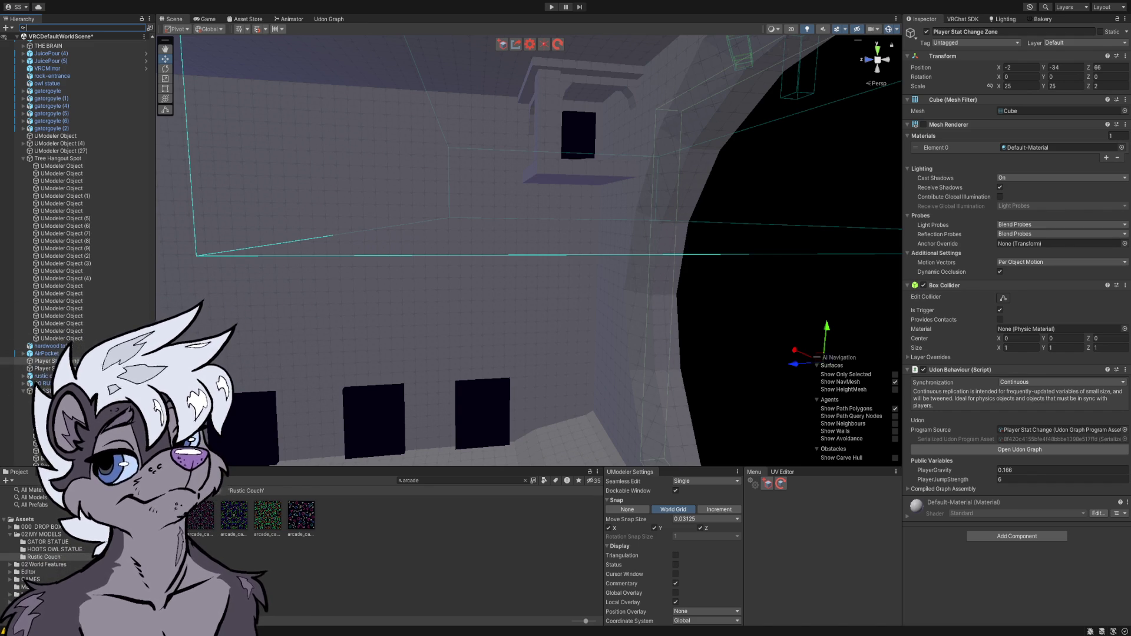
{"action": "scroll", "coordinate": [77, 235], "scroll_direction": "down", "scroll_amount": 5}
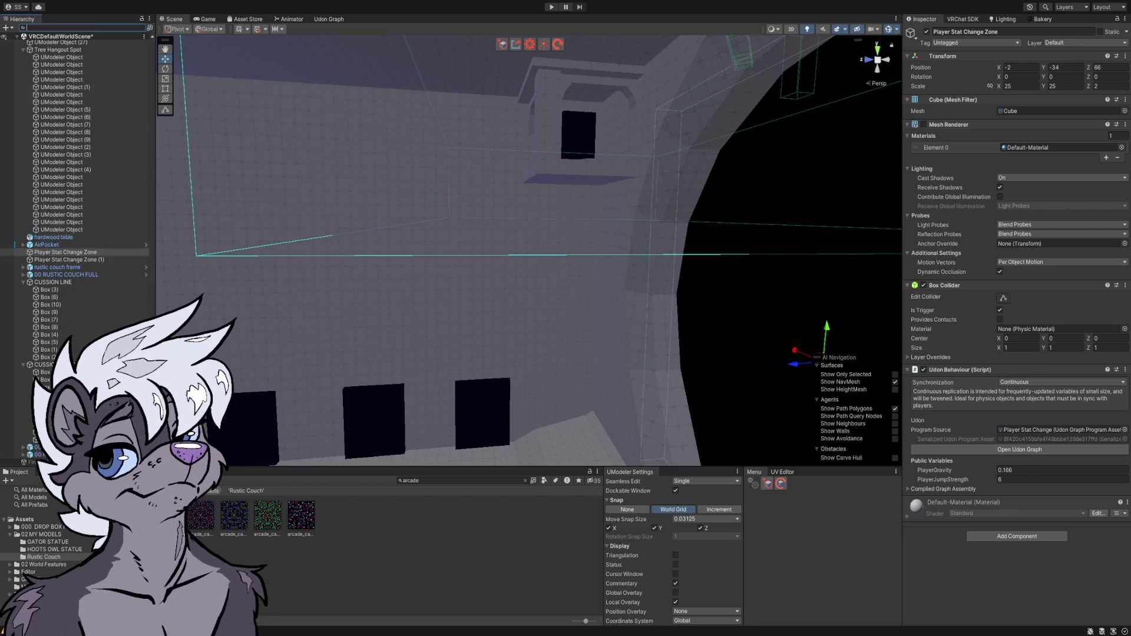
{"action": "scroll", "coordinate": [76, 235], "scroll_direction": "up", "scroll_amount": 14}
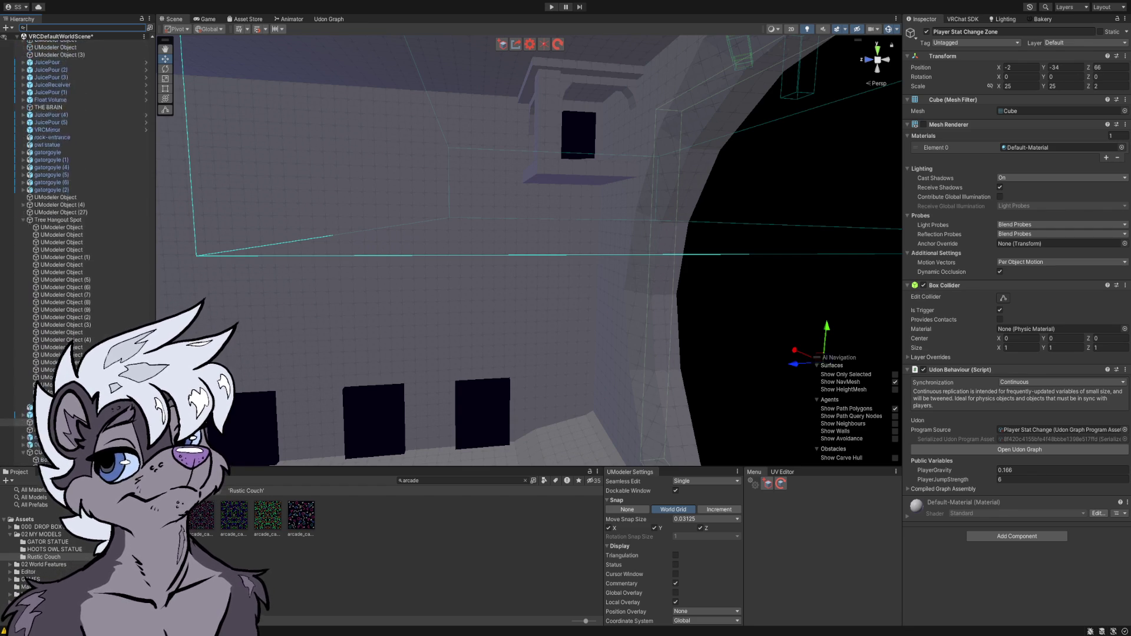
{"action": "scroll", "coordinate": [76, 235], "scroll_direction": "up", "scroll_amount": 15}
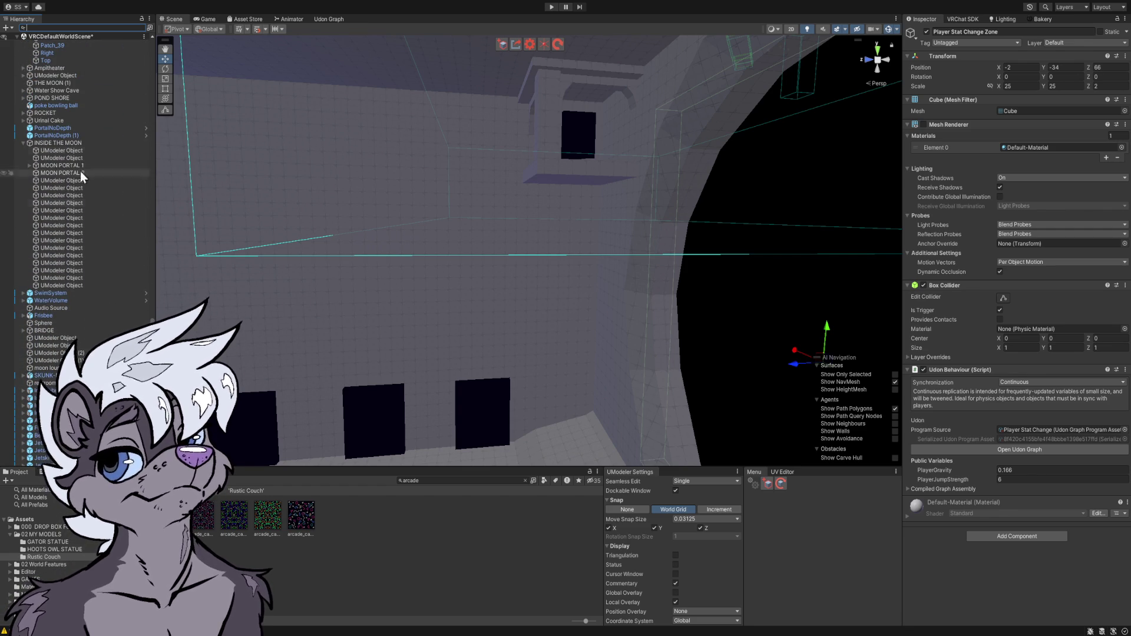
{"action": "scroll", "coordinate": [77, 236], "scroll_direction": "down", "scroll_amount": 20}
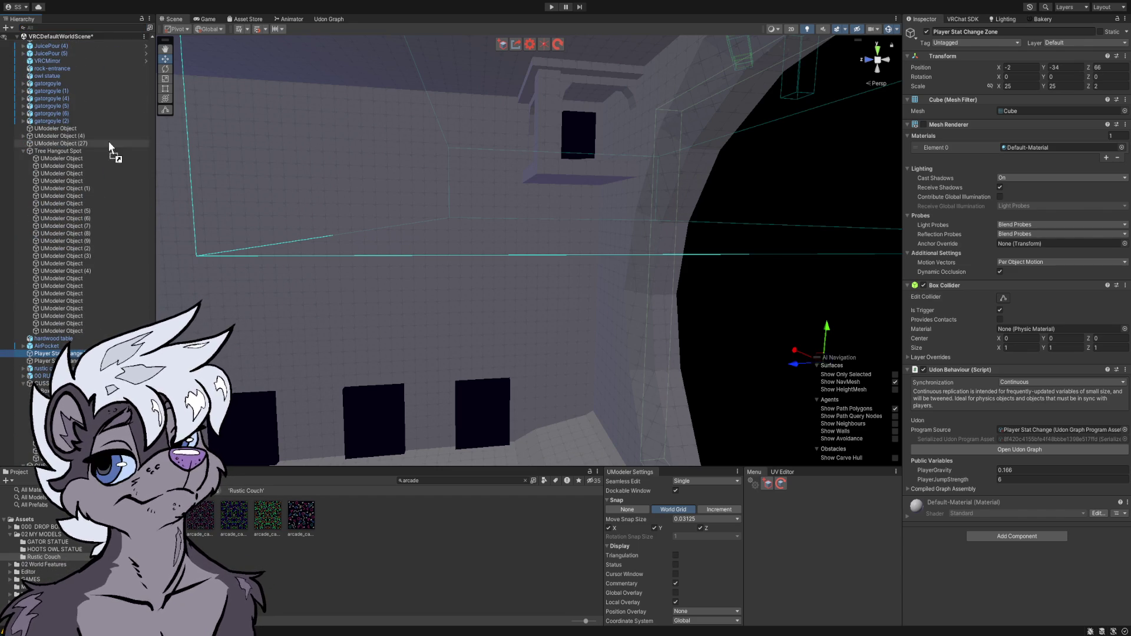
{"action": "mouse_move", "coordinate": [113, 55]}
{"action": "left_mouse_down"}
{"action": "mouse_move", "coordinate": [126, 34]}
{"action": "mouse_move", "coordinate": [112, 86]}
{"action": "left_mouse_up"}
{"action": "mouse_move", "coordinate": [187, 233]}
{"action": "left_mouse_down"}
{"action": "mouse_move", "coordinate": [355, 288]}
{"action": "mouse_move", "coordinate": [321, 308]}
{"action": "mouse_move", "coordinate": [275, 259]}
{"action": "mouse_move", "coordinate": [275, 242]}
{"action": "mouse_move", "coordinate": [461, 232]}
{"action": "mouse_move", "coordinate": [522, 252]}
{"action": "left_mouse_up"}
{"action": "mouse_move", "coordinate": [568, 263]}
{"action": "left_mouse_down"}
{"action": "mouse_move", "coordinate": [611, 268]}
{"action": "mouse_move", "coordinate": [607, 216]}
{"action": "mouse_move", "coordinate": [575, 192]}
{"action": "left_mouse_up"}
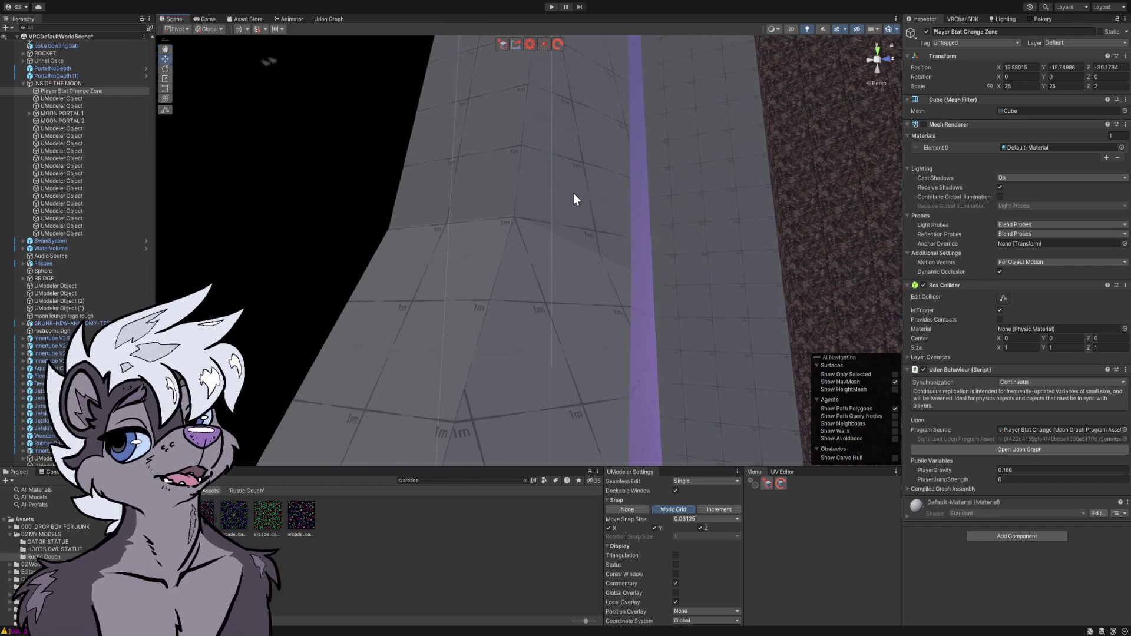
- Check PlayerJumpStrength 6 and PlayerGravity 0.166, then swing the view out of the moon
{"action": "mouse_move", "coordinate": [473, 168]}
{"action": "left_mouse_down"}
{"action": "mouse_move", "coordinate": [492, 194]}
{"action": "mouse_move", "coordinate": [252, 189]}
{"action": "mouse_move", "coordinate": [152, 221]}
{"action": "mouse_move", "coordinate": [144, 259]}
{"action": "mouse_move", "coordinate": [135, 248]}
{"action": "left_mouse_up"}
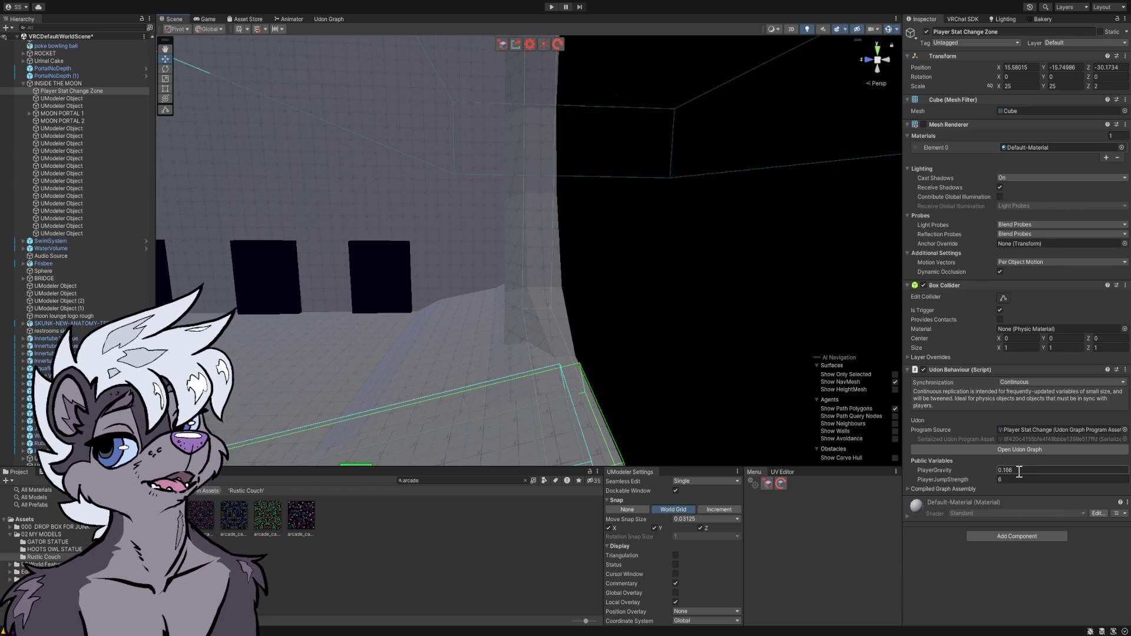
{"action": "left_click", "coordinate": [1007, 479]}
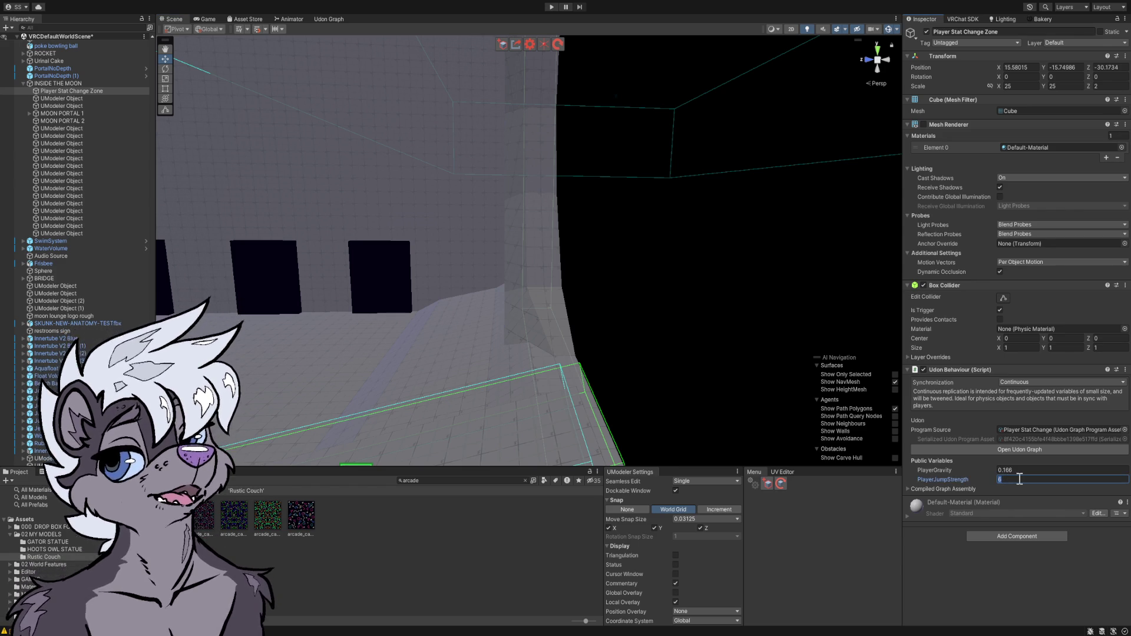
{"action": "left_click", "coordinate": [1026, 470]}
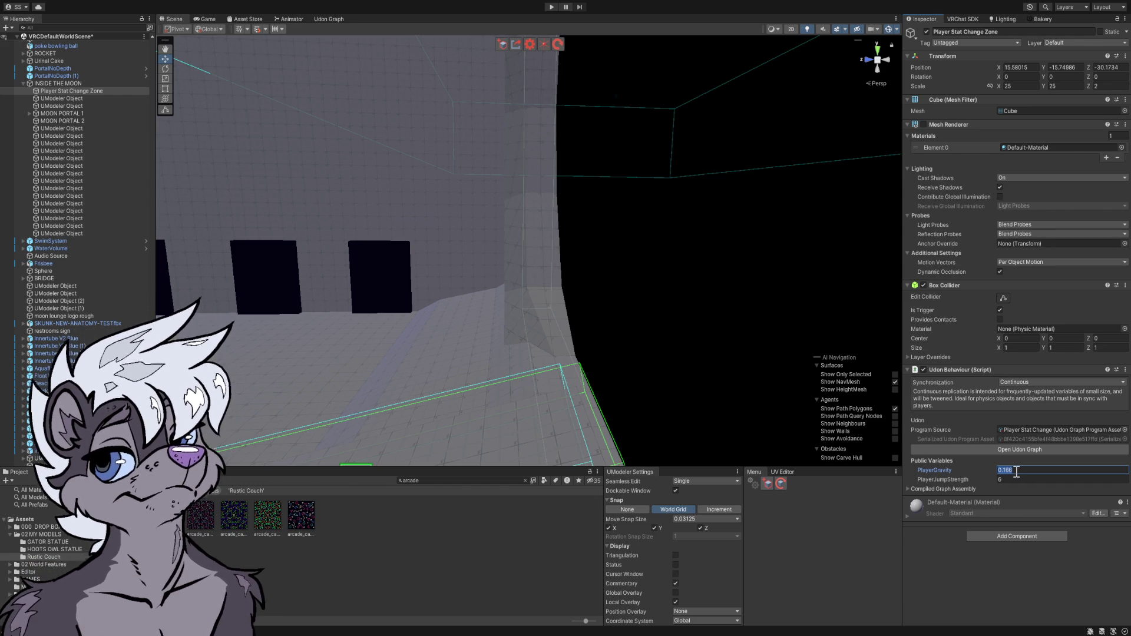
{"action": "mouse_move", "coordinate": [807, 333]}
{"action": "left_mouse_down"}
{"action": "mouse_move", "coordinate": [752, 235]}
{"action": "mouse_move", "coordinate": [727, 147]}
{"action": "mouse_move", "coordinate": [729, 170]}
{"action": "mouse_move", "coordinate": [777, 156]}
{"action": "mouse_move", "coordinate": [807, 142]}
{"action": "mouse_move", "coordinate": [831, 96]}
{"action": "mouse_move", "coordinate": [933, 58]}
{"action": "mouse_move", "coordinate": [929, 76]}
{"action": "mouse_move", "coordinate": [1027, 58]}
{"action": "mouse_move", "coordinate": [1098, 96]}
{"action": "mouse_move", "coordinate": [901, 180]}
{"action": "left_mouse_up"}
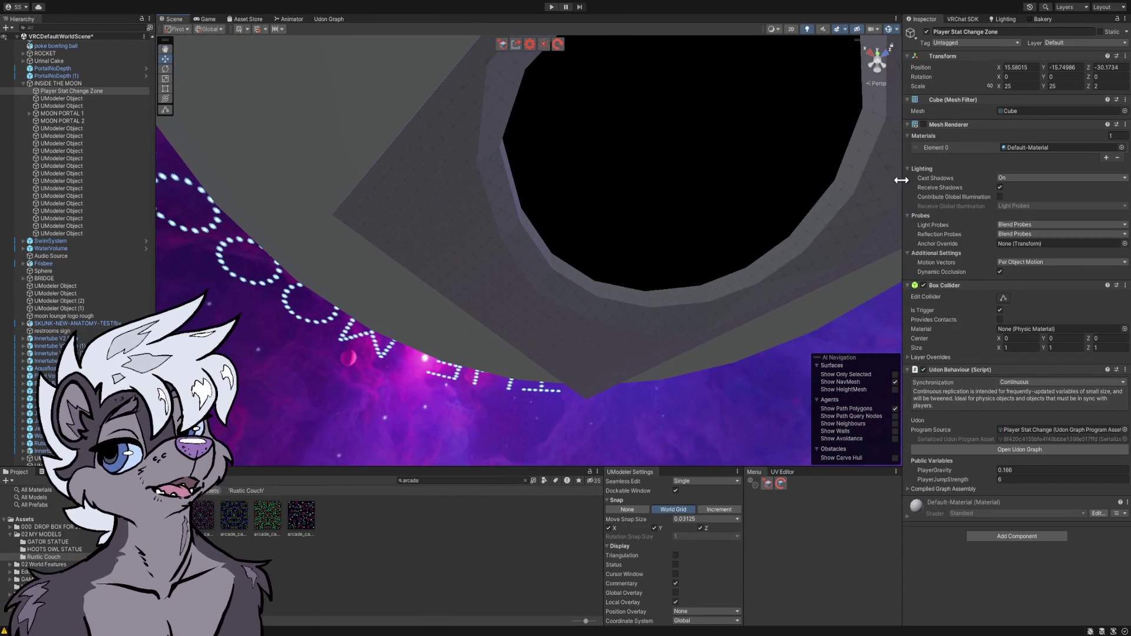
- Fly to the Welcome poster wall and select the nervous skunk cutout
{"action": "mouse_move", "coordinate": [710, 147]}
{"action": "left_mouse_down"}
{"action": "mouse_move", "coordinate": [767, 189]}
{"action": "mouse_move", "coordinate": [802, 167]}
{"action": "mouse_move", "coordinate": [803, 147]}
{"action": "mouse_move", "coordinate": [889, 186]}
{"action": "mouse_move", "coordinate": [947, 420]}
{"action": "mouse_move", "coordinate": [918, 591]}
{"action": "mouse_move", "coordinate": [901, 564]}
{"action": "mouse_move", "coordinate": [781, 514]}
{"action": "mouse_move", "coordinate": [846, 505]}
{"action": "mouse_move", "coordinate": [715, 480]}
{"action": "mouse_move", "coordinate": [641, 424]}
{"action": "mouse_move", "coordinate": [520, 375]}
{"action": "mouse_move", "coordinate": [427, 313]}
{"action": "mouse_move", "coordinate": [473, 285]}
{"action": "left_mouse_up"}
{"action": "mouse_move", "coordinate": [548, 249]}
{"action": "left_mouse_down"}
{"action": "mouse_move", "coordinate": [731, 303]}
{"action": "mouse_move", "coordinate": [726, 326]}
{"action": "mouse_move", "coordinate": [807, 305]}
{"action": "left_mouse_up"}
{"action": "mouse_move", "coordinate": [616, 311]}
{"action": "left_mouse_down"}
{"action": "mouse_move", "coordinate": [596, 276]}
{"action": "mouse_move", "coordinate": [639, 285]}
{"action": "left_mouse_up"}
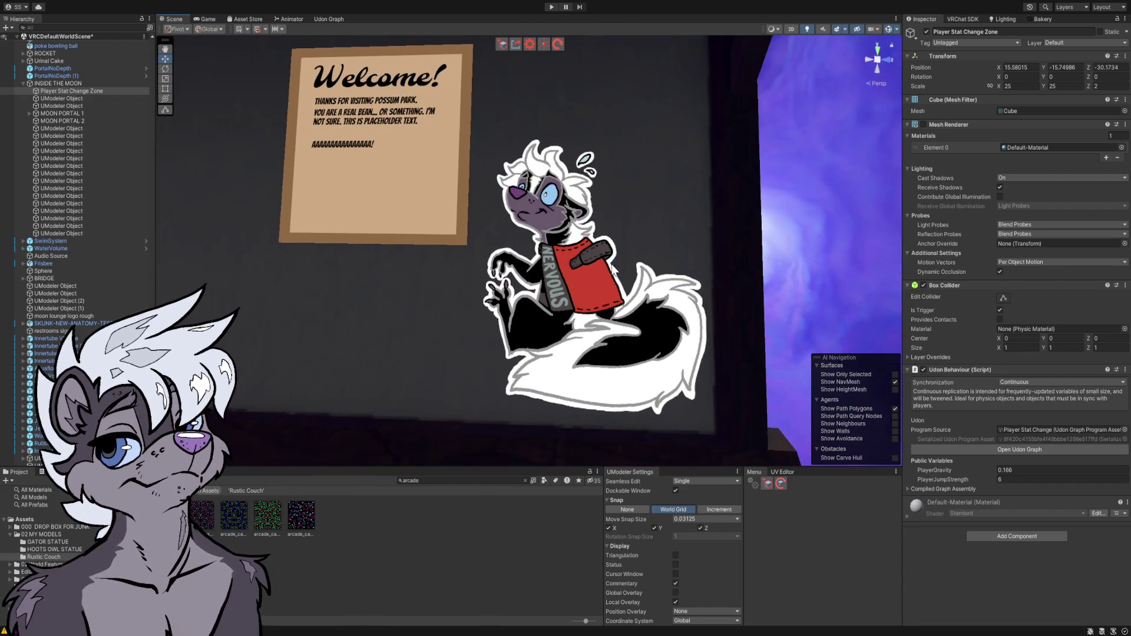
{"action": "left_click", "coordinate": [585, 281]}
{"action": "mouse_move", "coordinate": [649, 214]}
{"action": "left_mouse_down"}
{"action": "mouse_move", "coordinate": [724, 230]}
{"action": "mouse_move", "coordinate": [644, 231]}
{"action": "mouse_move", "coordinate": [530, 412]}
{"action": "mouse_move", "coordinate": [498, 292]}
{"action": "mouse_move", "coordinate": [374, 310]}
{"action": "mouse_move", "coordinate": [373, 327]}
{"action": "mouse_move", "coordinate": [376, 304]}
{"action": "mouse_move", "coordinate": [487, 331]}
{"action": "mouse_move", "coordinate": [391, 329]}
{"action": "mouse_move", "coordinate": [518, 331]}
{"action": "mouse_move", "coordinate": [652, 505]}
{"action": "mouse_move", "coordinate": [659, 479]}
{"action": "left_mouse_up"}
- Fly through the greybox room past the green couch cushions and ceiling toward the lake
{"action": "key", "text": "w"}
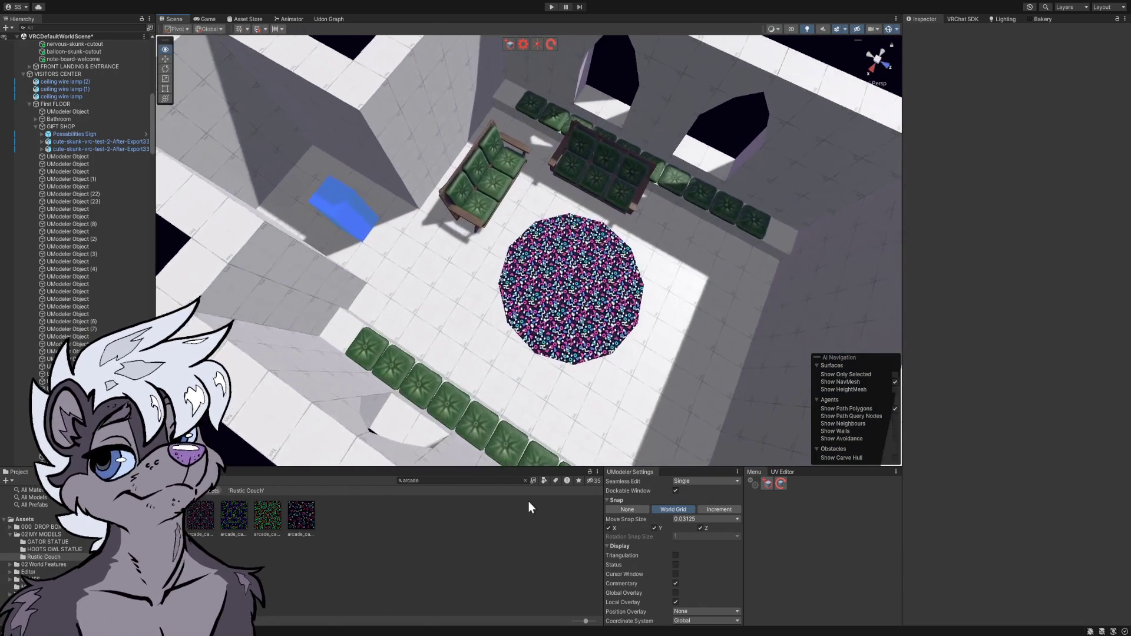
{"action": "mouse_move", "coordinate": [731, 406]}
{"action": "left_mouse_down"}
{"action": "mouse_move", "coordinate": [745, 404]}
{"action": "mouse_move", "coordinate": [746, 377]}
{"action": "mouse_move", "coordinate": [725, 394]}
{"action": "left_mouse_up"}
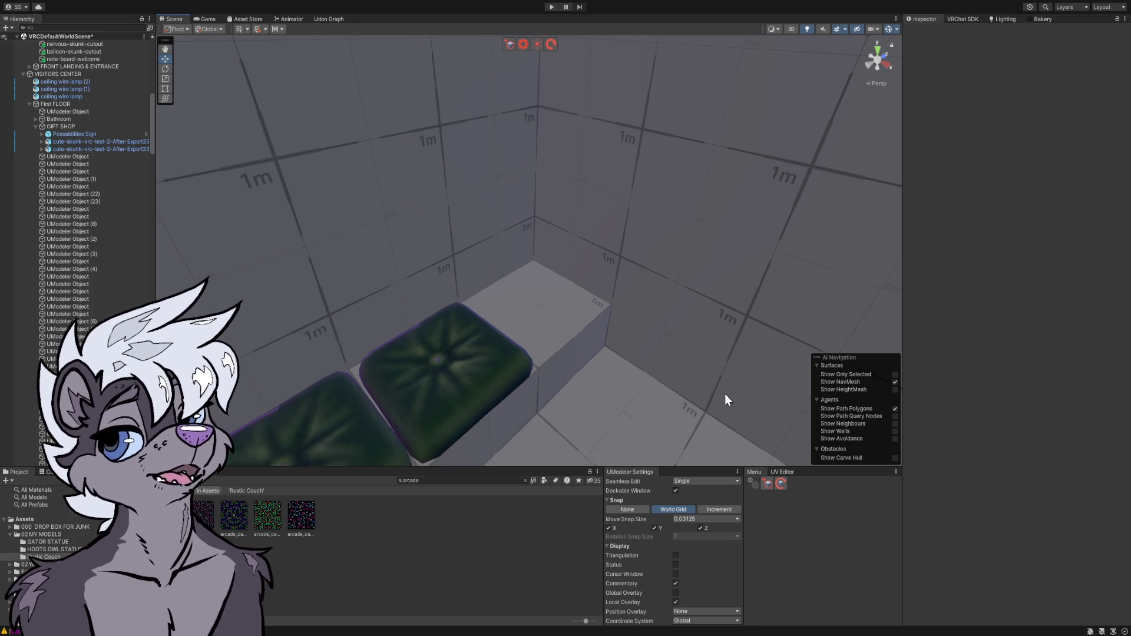
{"action": "mouse_move", "coordinate": [715, 301]}
{"action": "left_mouse_down"}
{"action": "mouse_move", "coordinate": [626, 255]}
{"action": "mouse_move", "coordinate": [439, 209]}
{"action": "mouse_move", "coordinate": [434, 194]}
{"action": "mouse_move", "coordinate": [320, 185]}
{"action": "mouse_move", "coordinate": [202, 131]}
{"action": "mouse_move", "coordinate": [248, 155]}
{"action": "mouse_move", "coordinate": [295, 220]}
{"action": "mouse_move", "coordinate": [444, 271]}
{"action": "mouse_move", "coordinate": [363, 181]}
{"action": "mouse_move", "coordinate": [351, 208]}
{"action": "left_mouse_up"}
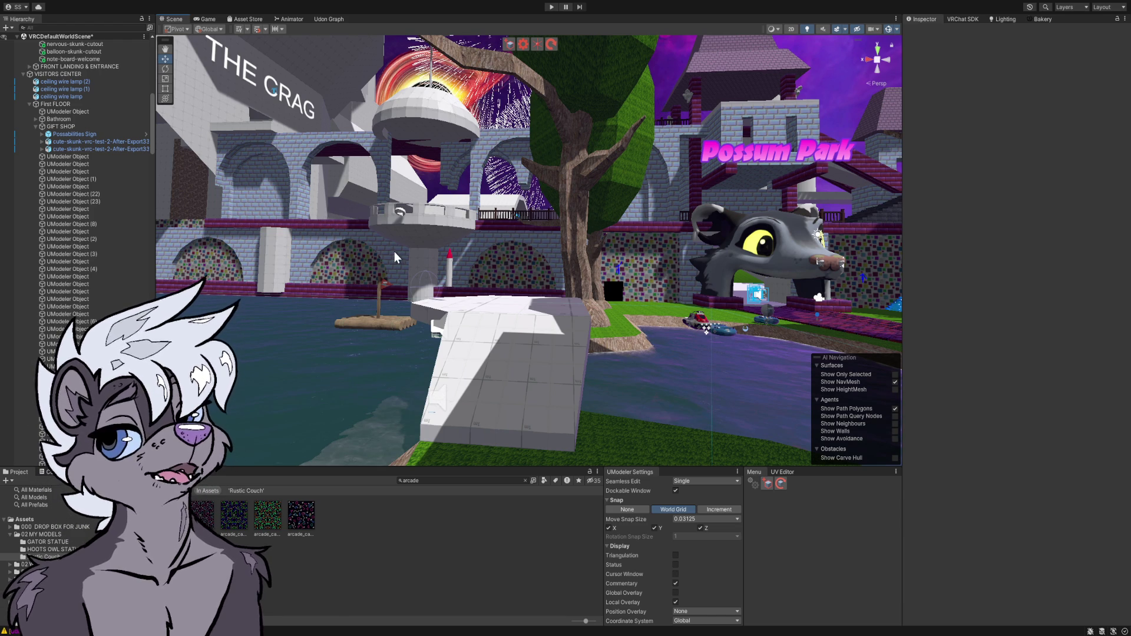
- Fly over to the possum-head gate and select the Possum Park Entrance mesh
{"action": "mouse_move", "coordinate": [447, 269]}
{"action": "left_mouse_down"}
{"action": "mouse_move", "coordinate": [564, 257]}
{"action": "mouse_move", "coordinate": [775, 265]}
{"action": "mouse_move", "coordinate": [838, 247]}
{"action": "mouse_move", "coordinate": [847, 272]}
{"action": "mouse_move", "coordinate": [893, 242]}
{"action": "mouse_move", "coordinate": [931, 258]}
{"action": "mouse_move", "coordinate": [697, 270]}
{"action": "mouse_move", "coordinate": [683, 285]}
{"action": "mouse_move", "coordinate": [682, 273]}
{"action": "mouse_move", "coordinate": [305, 261]}
{"action": "left_mouse_up"}
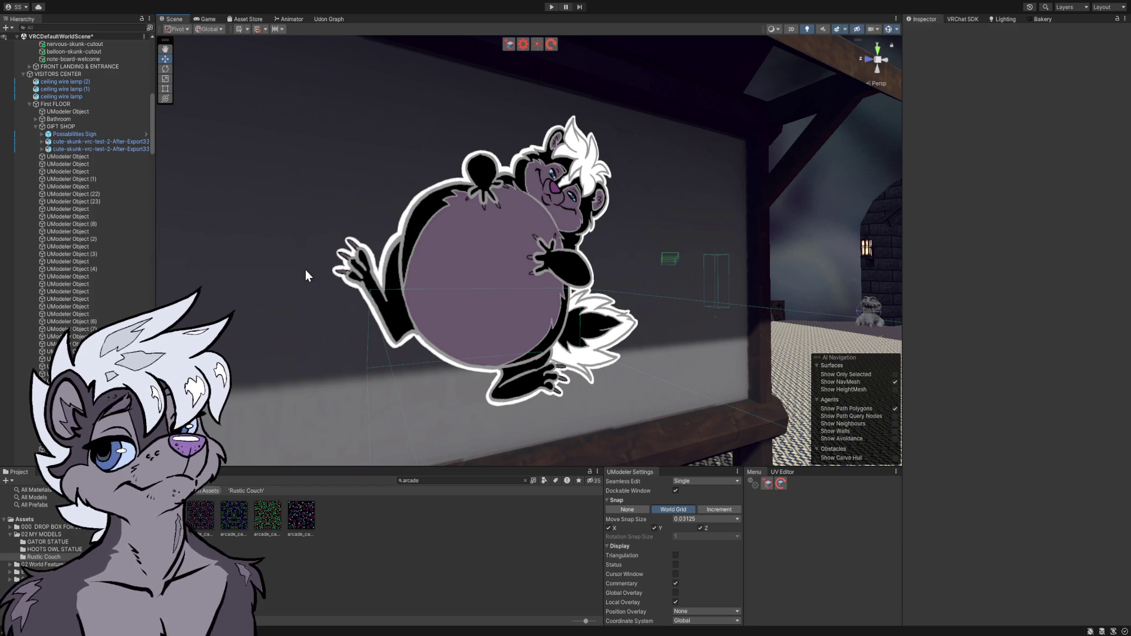
{"action": "mouse_move", "coordinate": [306, 270]}
{"action": "left_mouse_down"}
{"action": "mouse_move", "coordinate": [517, 298]}
{"action": "mouse_move", "coordinate": [525, 279]}
{"action": "mouse_move", "coordinate": [471, 308]}
{"action": "mouse_move", "coordinate": [515, 263]}
{"action": "mouse_move", "coordinate": [363, 261]}
{"action": "left_mouse_up"}
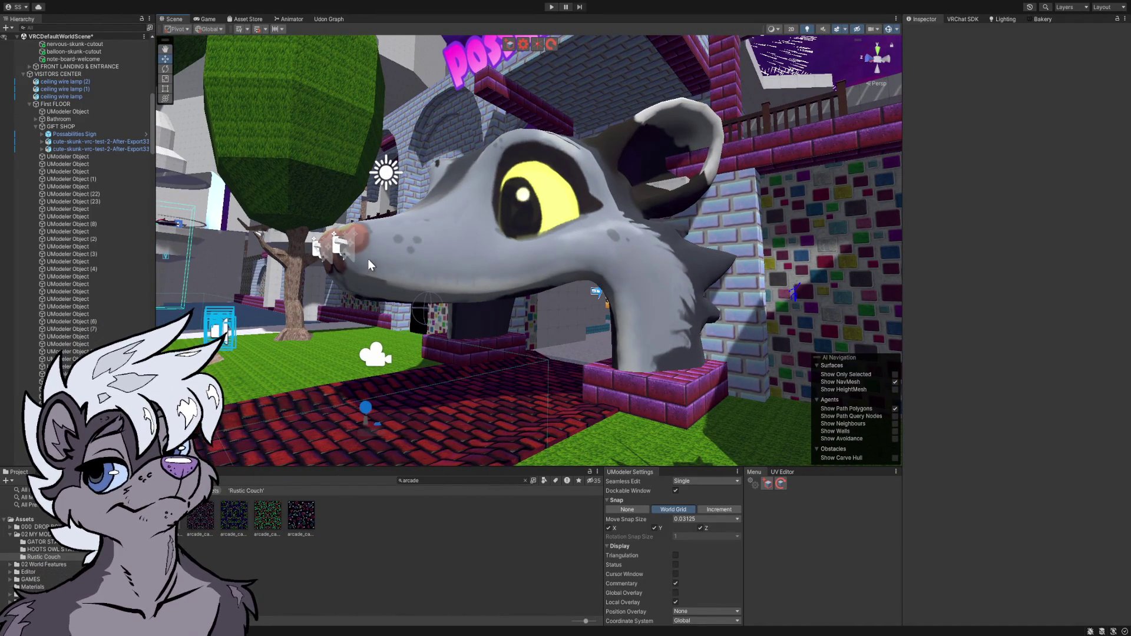
{"action": "left_click", "coordinate": [540, 187]}
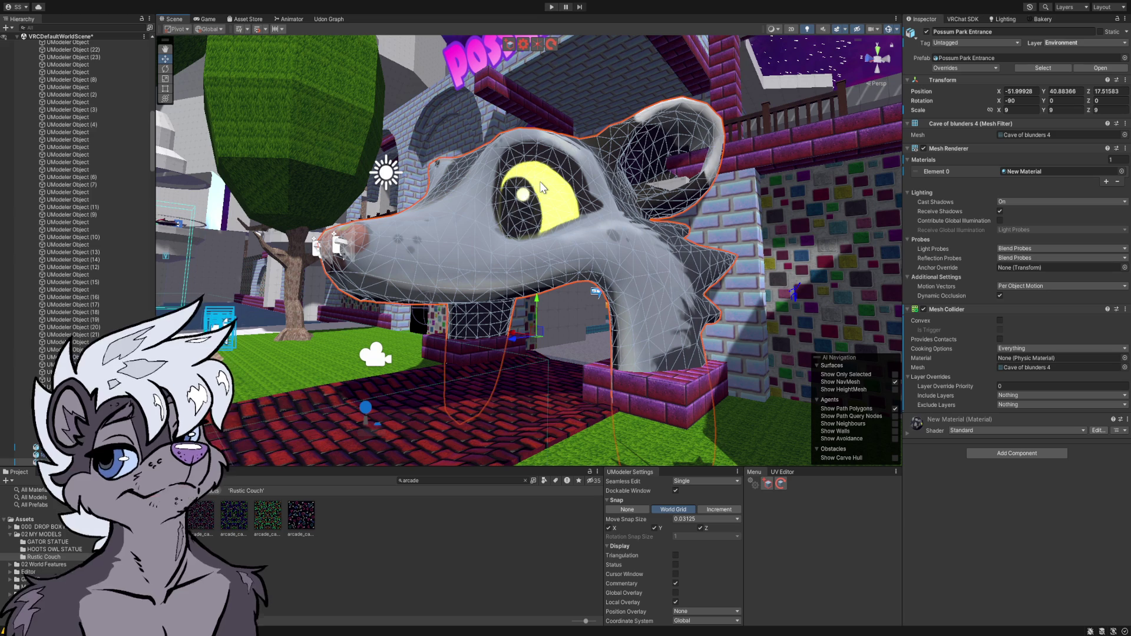
- Orbit the Possum Park Entrance possum head from the front, eye and close-up angles
{"action": "left_click_drag", "start_coordinate": [539, 182], "coordinate": [716, 221]}
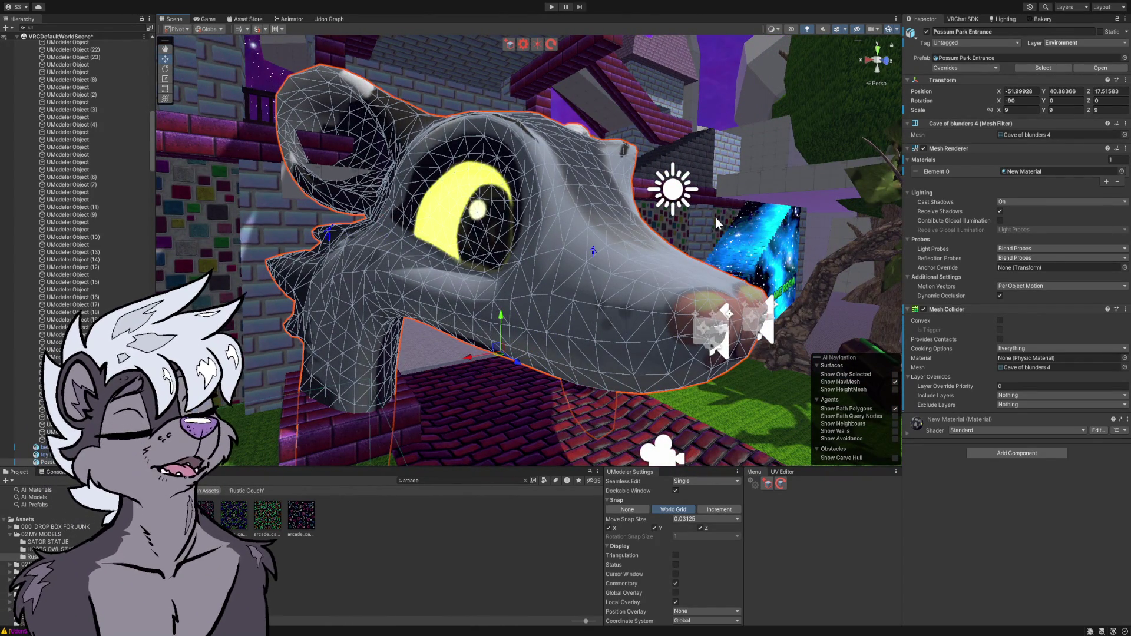
{"action": "mouse_move", "coordinate": [647, 204]}
{"action": "left_mouse_down"}
{"action": "mouse_move", "coordinate": [441, 202]}
{"action": "mouse_move", "coordinate": [427, 172]}
{"action": "left_mouse_up"}
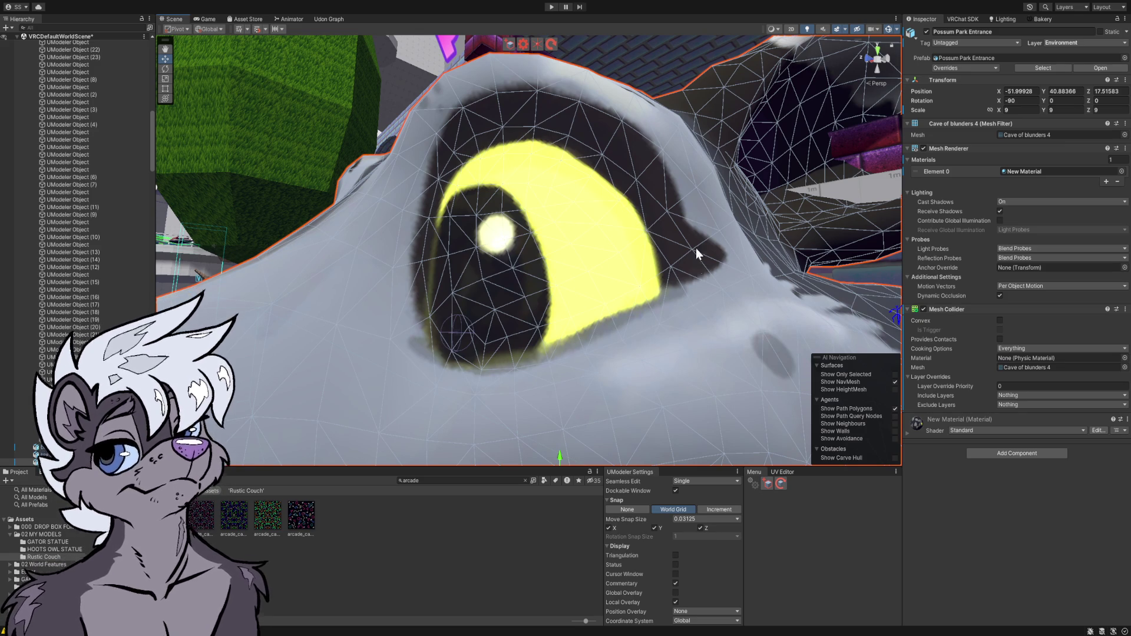
{"action": "left_click_drag", "start_coordinate": [652, 203], "coordinate": [638, 214]}
{"action": "mouse_move", "coordinate": [728, 195]}
{"action": "left_mouse_down"}
{"action": "mouse_move", "coordinate": [848, 176]}
{"action": "mouse_move", "coordinate": [824, 162]}
{"action": "mouse_move", "coordinate": [945, 201]}
{"action": "mouse_move", "coordinate": [877, 200]}
{"action": "mouse_move", "coordinate": [992, 217]}
{"action": "left_mouse_up"}
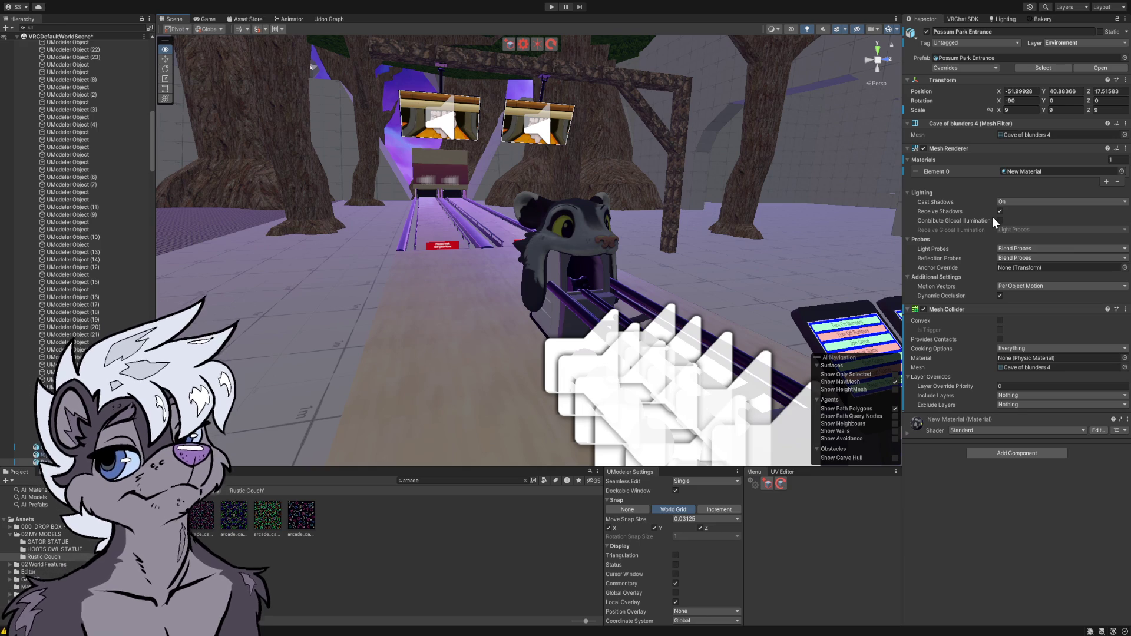
- Deselect the possum head, view the two possum posters, then fly back to the ride carts
{"action": "mouse_move", "coordinate": [991, 217]}
{"action": "left_mouse_down"}
{"action": "mouse_move", "coordinate": [702, 188]}
{"action": "mouse_move", "coordinate": [707, 172]}
{"action": "left_mouse_up"}
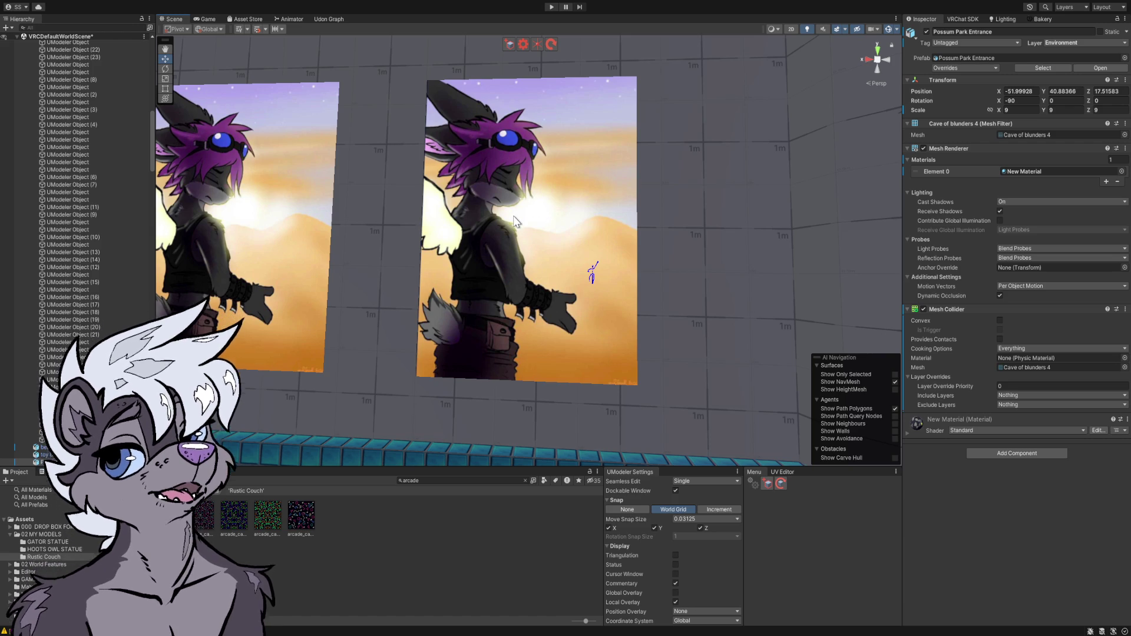
{"action": "left_click", "coordinate": [489, 519]}
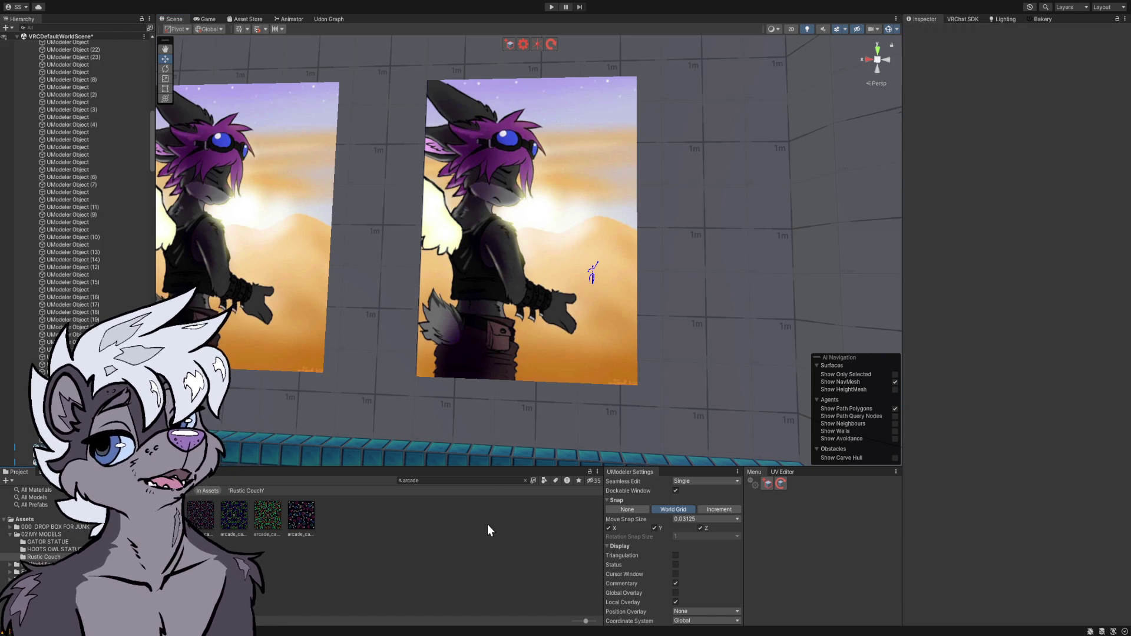
{"action": "mouse_move", "coordinate": [506, 338]}
{"action": "left_mouse_down"}
{"action": "mouse_move", "coordinate": [484, 320]}
{"action": "mouse_move", "coordinate": [302, 300]}
{"action": "mouse_move", "coordinate": [94, 324]}
{"action": "left_mouse_up"}
{"action": "scroll", "coordinate": [528, 250], "scroll_direction": "up", "scroll_amount": 3}
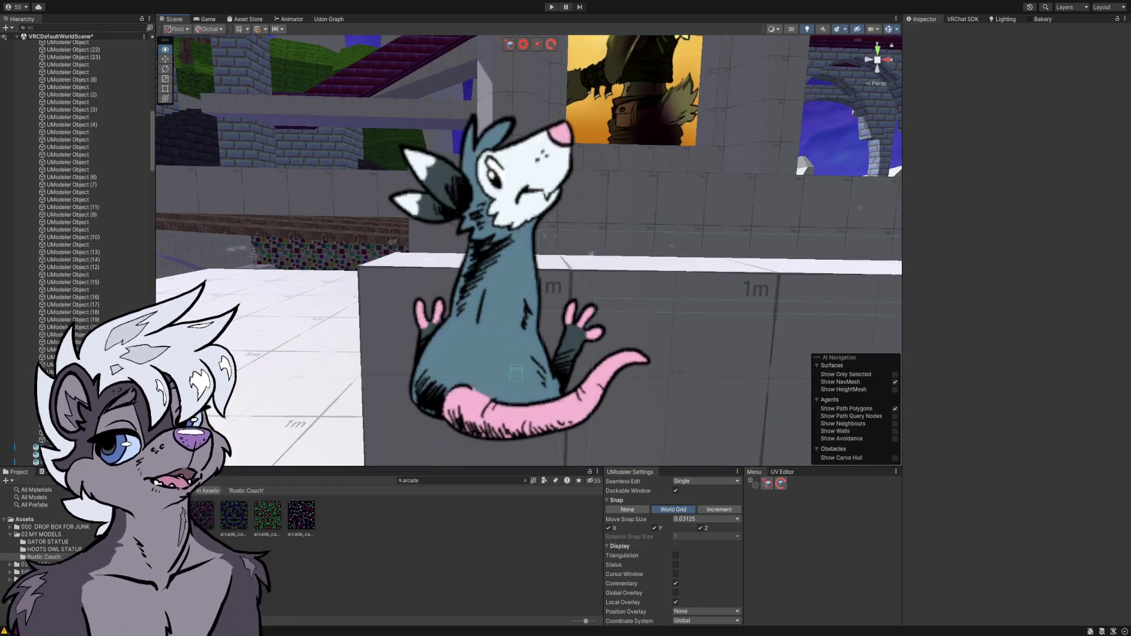
{"action": "scroll", "coordinate": [528, 250], "scroll_direction": "down", "scroll_amount": 2}
{"action": "mouse_move", "coordinate": [377, 344]}
{"action": "left_mouse_down"}
{"action": "mouse_move", "coordinate": [326, 346]}
{"action": "mouse_move", "coordinate": [523, 348]}
{"action": "mouse_move", "coordinate": [391, 336]}
{"action": "mouse_move", "coordinate": [467, 321]}
{"action": "mouse_move", "coordinate": [495, 331]}
{"action": "mouse_move", "coordinate": [479, 345]}
{"action": "mouse_move", "coordinate": [641, 370]}
{"action": "left_mouse_up"}
- Select the nearest ride cart and orbit it from side, low and rear views, then swing toward the lounge
{"action": "left_click", "coordinate": [549, 267]}
{"action": "mouse_move", "coordinate": [550, 268]}
{"action": "left_mouse_down"}
{"action": "mouse_move", "coordinate": [594, 282]}
{"action": "mouse_move", "coordinate": [573, 296]}
{"action": "mouse_move", "coordinate": [689, 303]}
{"action": "mouse_move", "coordinate": [602, 304]}
{"action": "left_mouse_up"}
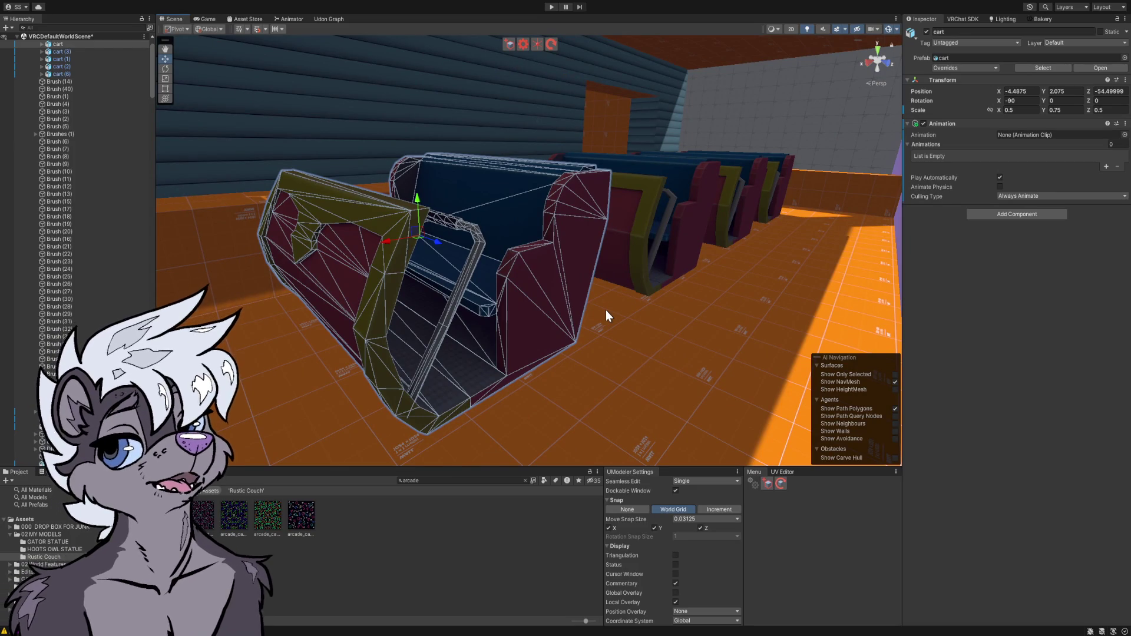
{"action": "left_click_drag", "start_coordinate": [579, 263], "coordinate": [449, 255]}
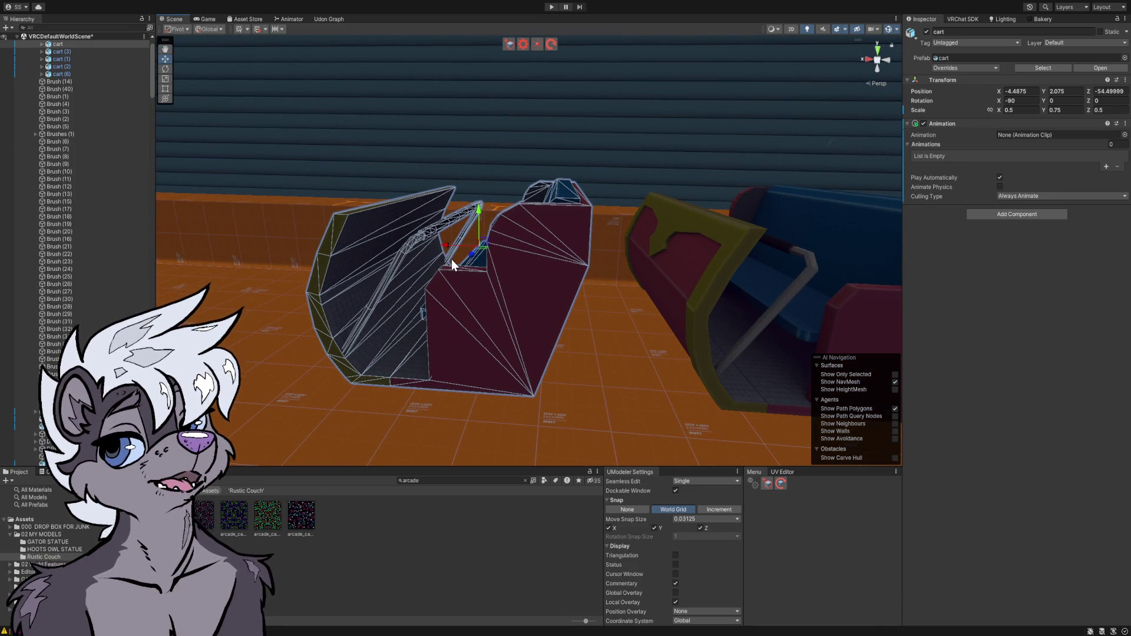
{"action": "mouse_move", "coordinate": [440, 238]}
{"action": "left_mouse_down"}
{"action": "mouse_move", "coordinate": [580, 238]}
{"action": "mouse_move", "coordinate": [493, 222]}
{"action": "mouse_move", "coordinate": [418, 230]}
{"action": "left_mouse_up"}
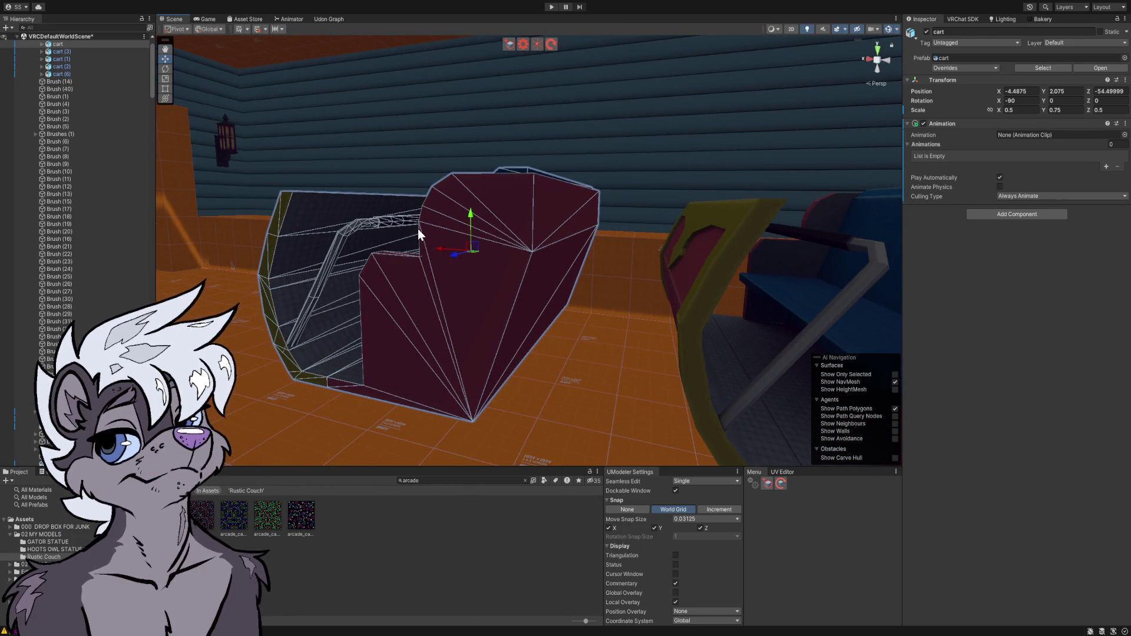
{"action": "mouse_move", "coordinate": [447, 245]}
{"action": "left_mouse_down"}
{"action": "mouse_move", "coordinate": [542, 267]}
{"action": "mouse_move", "coordinate": [557, 306]}
{"action": "mouse_move", "coordinate": [613, 295]}
{"action": "left_mouse_up"}
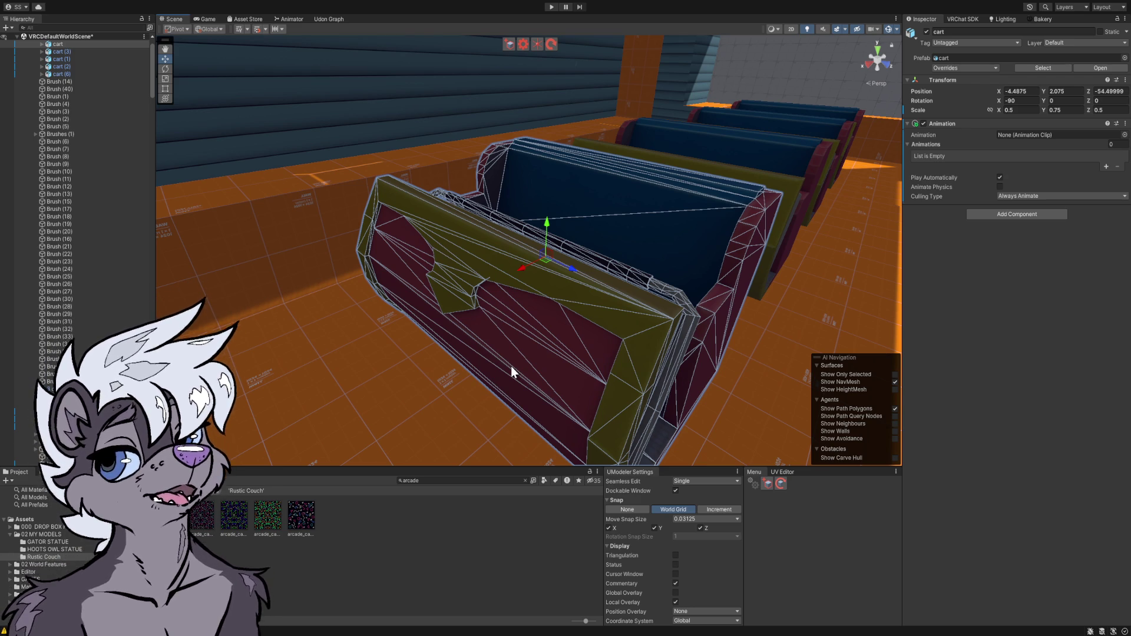
{"action": "mouse_move", "coordinate": [609, 319]}
{"action": "left_mouse_down"}
{"action": "mouse_move", "coordinate": [522, 252]}
{"action": "mouse_move", "coordinate": [434, 235]}
{"action": "mouse_move", "coordinate": [265, 240]}
{"action": "mouse_move", "coordinate": [371, 248]}
{"action": "mouse_move", "coordinate": [446, 229]}
{"action": "mouse_move", "coordinate": [67, 221]}
{"action": "left_mouse_up"}
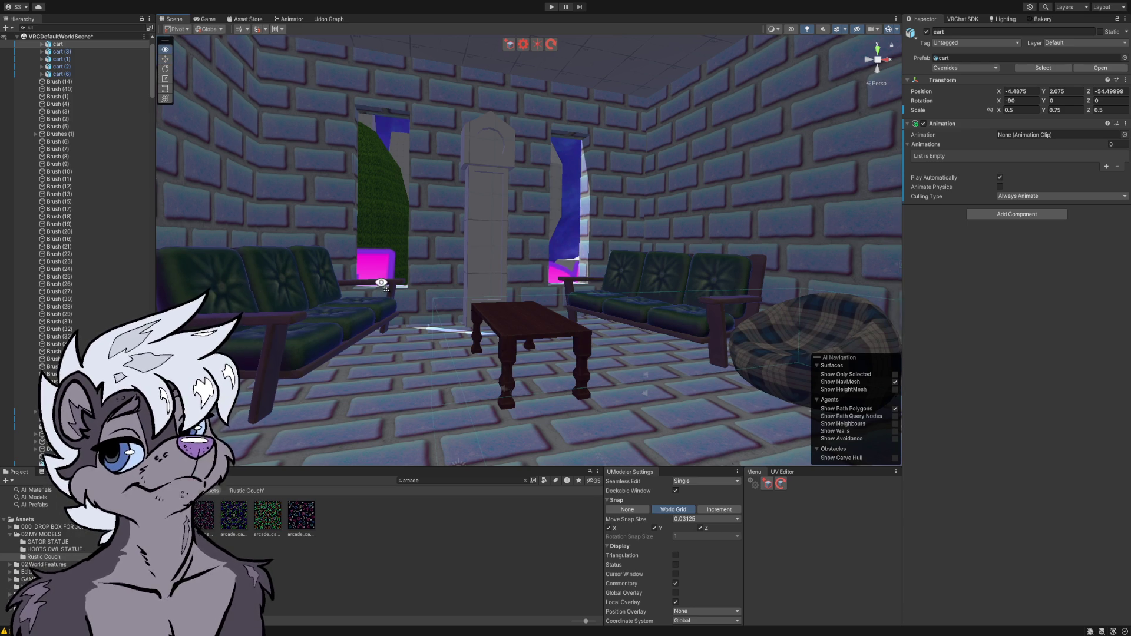
- Pull back to look around the furnished lounge, then start flying out of it
{"action": "scroll", "coordinate": [380, 283], "scroll_direction": "down", "scroll_amount": 5}
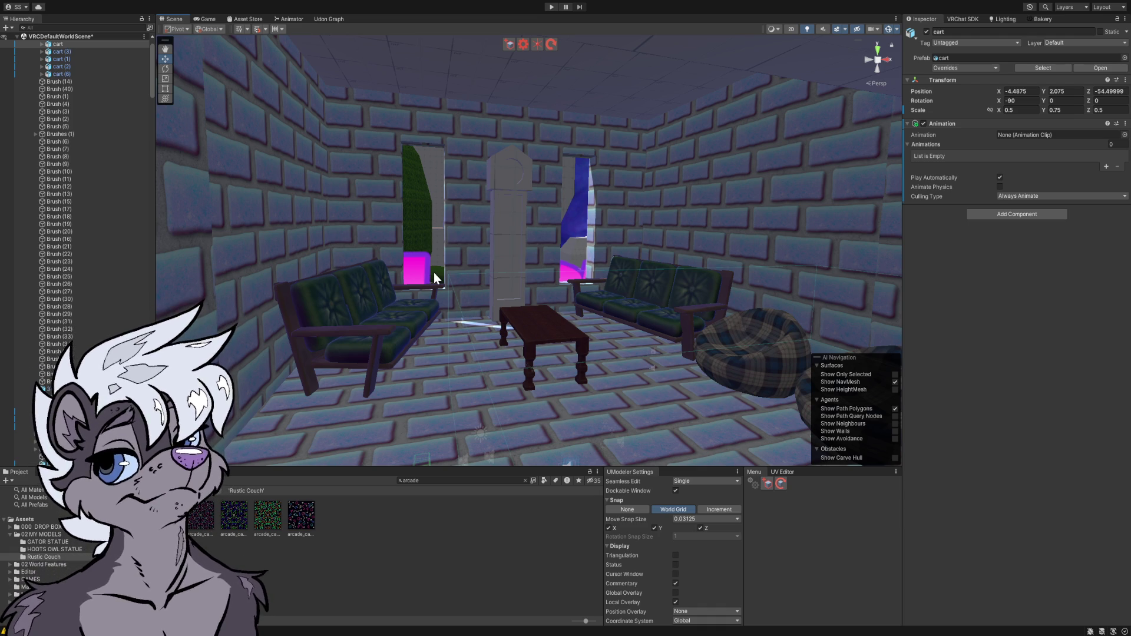
{"action": "mouse_move", "coordinate": [435, 272]}
{"action": "left_mouse_down"}
{"action": "mouse_move", "coordinate": [474, 274]}
{"action": "mouse_move", "coordinate": [448, 271]}
{"action": "mouse_move", "coordinate": [466, 299]}
{"action": "left_mouse_up"}
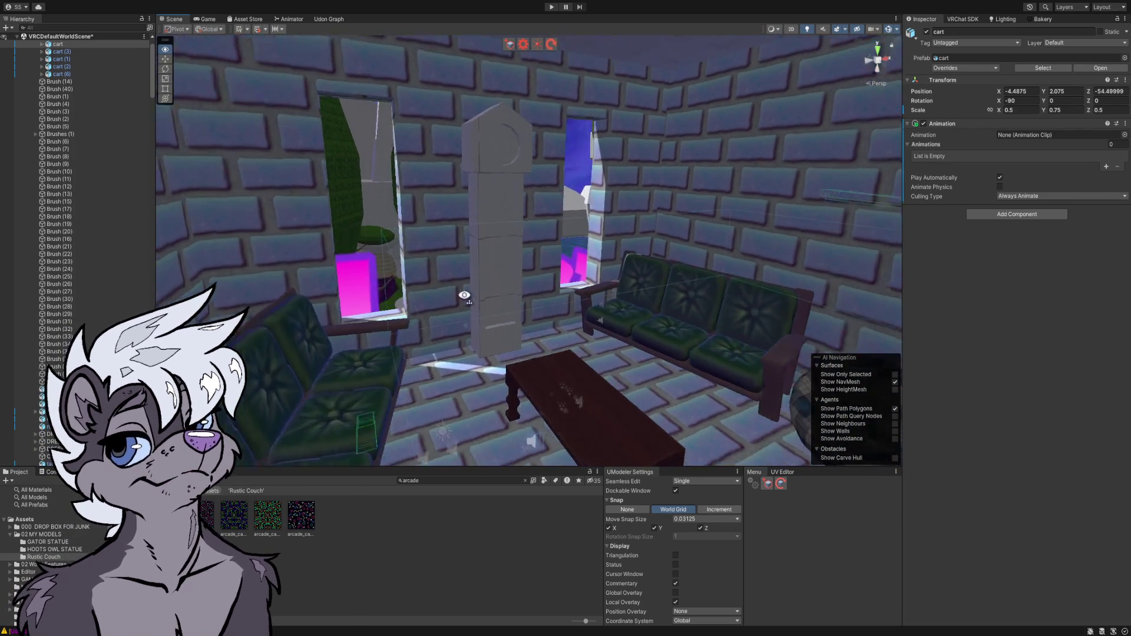
{"action": "key", "text": "w"}
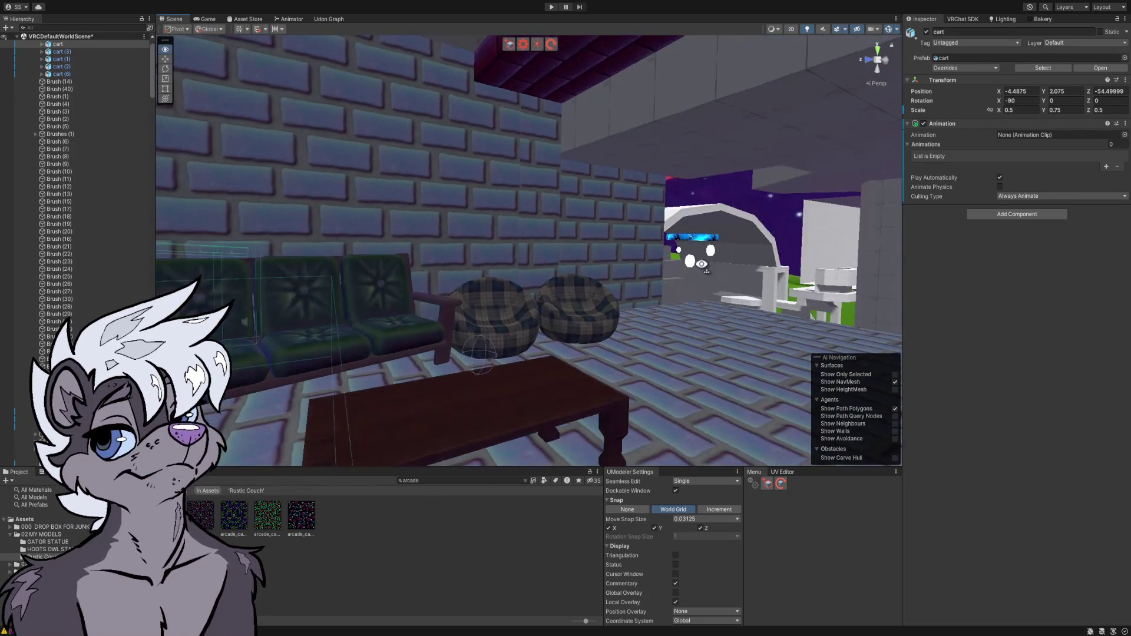
- Fly past the pillar out to the trees and water, then deselect the cart
{"action": "mouse_move", "coordinate": [671, 283]}
{"action": "left_mouse_down"}
{"action": "mouse_move", "coordinate": [578, 265]}
{"action": "mouse_move", "coordinate": [551, 216]}
{"action": "mouse_move", "coordinate": [591, 240]}
{"action": "mouse_move", "coordinate": [619, 298]}
{"action": "mouse_move", "coordinate": [644, 308]}
{"action": "mouse_move", "coordinate": [724, 275]}
{"action": "mouse_move", "coordinate": [651, 292]}
{"action": "mouse_move", "coordinate": [789, 286]}
{"action": "mouse_move", "coordinate": [1119, 303]}
{"action": "mouse_move", "coordinate": [1050, 291]}
{"action": "left_mouse_up"}
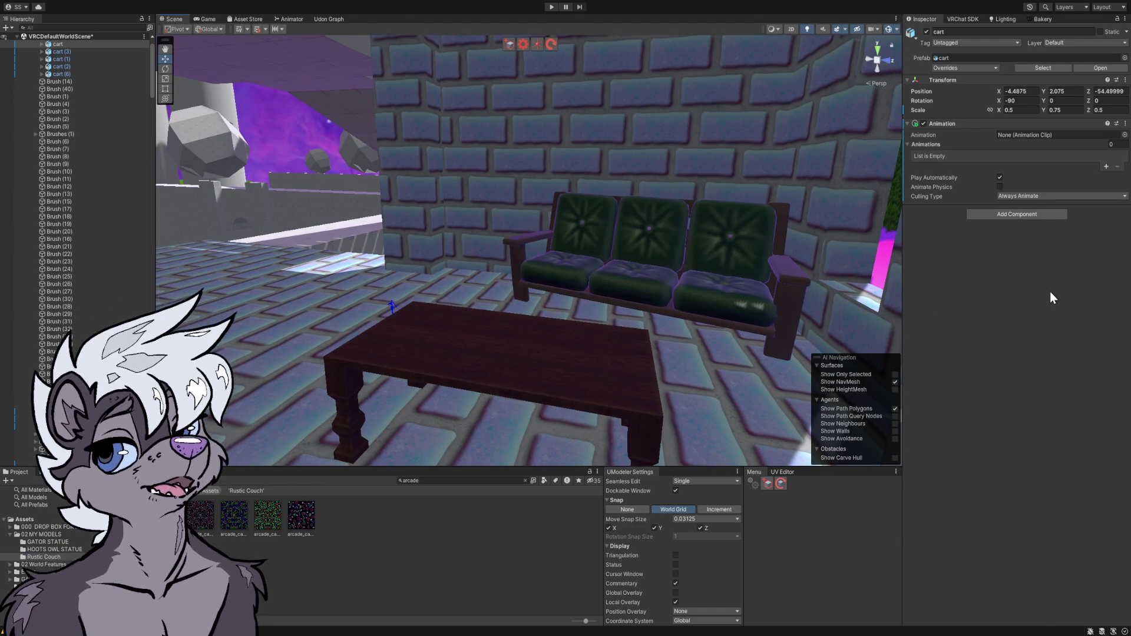
{"action": "mouse_move", "coordinate": [907, 215]}
{"action": "left_mouse_down"}
{"action": "mouse_move", "coordinate": [913, 185]}
{"action": "mouse_move", "coordinate": [1010, 178]}
{"action": "mouse_move", "coordinate": [1014, 193]}
{"action": "mouse_move", "coordinate": [1054, 102]}
{"action": "mouse_move", "coordinate": [1110, 154]}
{"action": "mouse_move", "coordinate": [114, 232]}
{"action": "mouse_move", "coordinate": [336, 252]}
{"action": "mouse_move", "coordinate": [363, 205]}
{"action": "mouse_move", "coordinate": [374, 147]}
{"action": "mouse_move", "coordinate": [169, 155]}
{"action": "mouse_move", "coordinate": [356, 157]}
{"action": "mouse_move", "coordinate": [460, 183]}
{"action": "mouse_move", "coordinate": [466, 203]}
{"action": "mouse_move", "coordinate": [551, 183]}
{"action": "mouse_move", "coordinate": [341, 194]}
{"action": "mouse_move", "coordinate": [347, 200]}
{"action": "left_mouse_up"}
{"action": "left_click", "coordinate": [446, 525]}
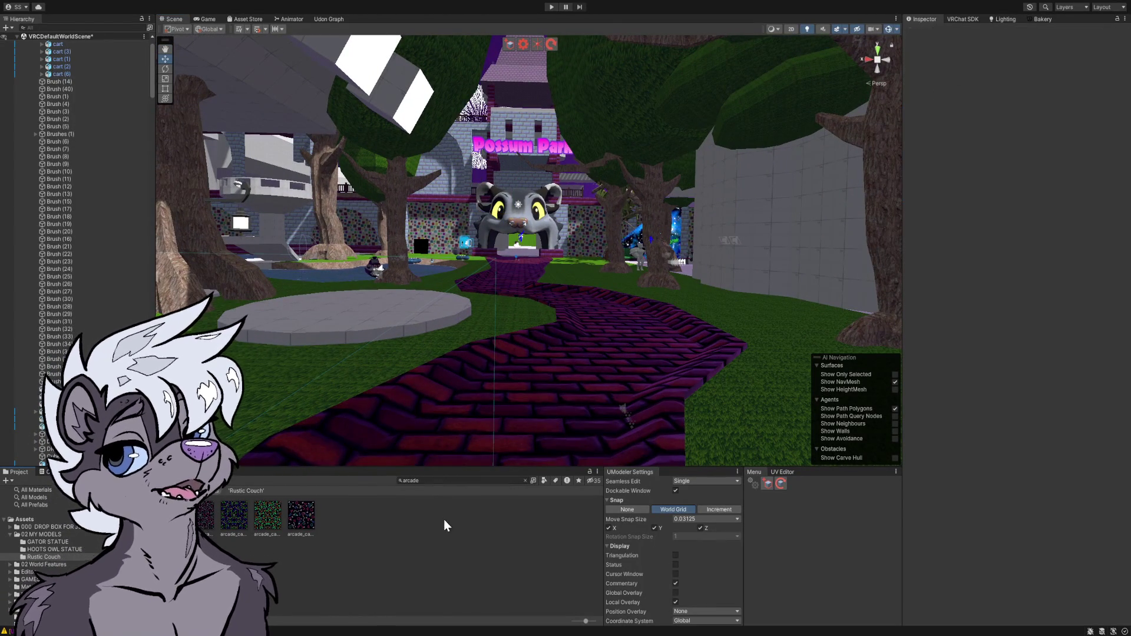
- Pull back over the park path, then fly in toward the statue-flanked stone archway
{"action": "mouse_move", "coordinate": [486, 386]}
{"action": "left_mouse_down"}
{"action": "mouse_move", "coordinate": [486, 324]}
{"action": "mouse_move", "coordinate": [425, 316]}
{"action": "mouse_move", "coordinate": [582, 325]}
{"action": "mouse_move", "coordinate": [466, 322]}
{"action": "mouse_move", "coordinate": [464, 335]}
{"action": "left_mouse_up"}
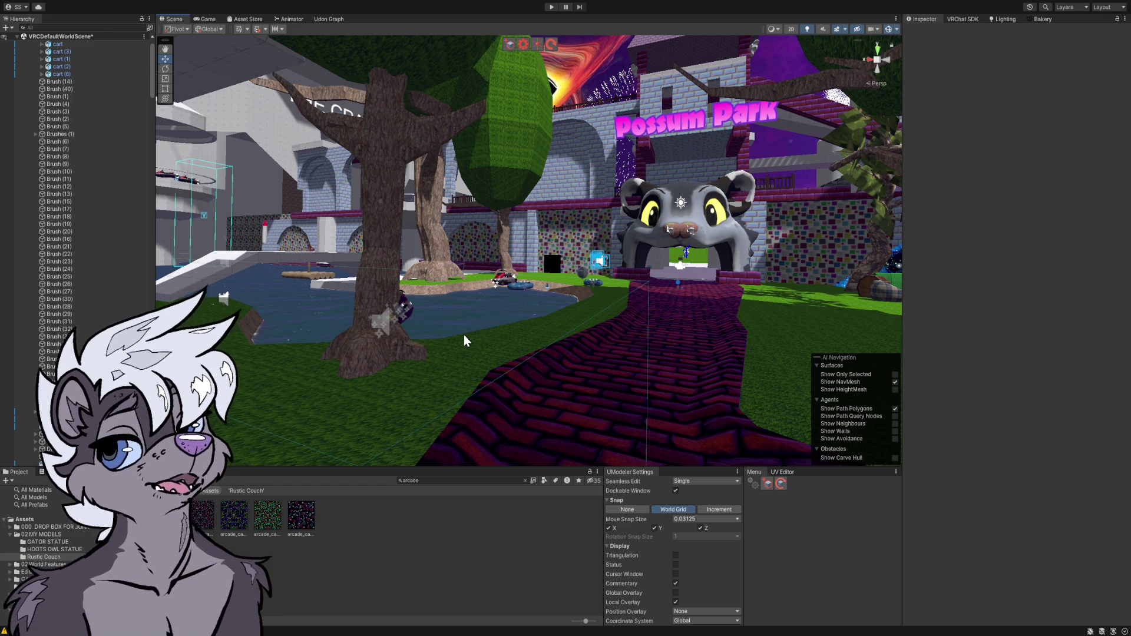
{"action": "mouse_move", "coordinate": [458, 323]}
{"action": "left_mouse_down"}
{"action": "mouse_move", "coordinate": [78, 280]}
{"action": "mouse_move", "coordinate": [99, 315]}
{"action": "mouse_move", "coordinate": [478, 331]}
{"action": "mouse_move", "coordinate": [556, 307]}
{"action": "left_mouse_up"}
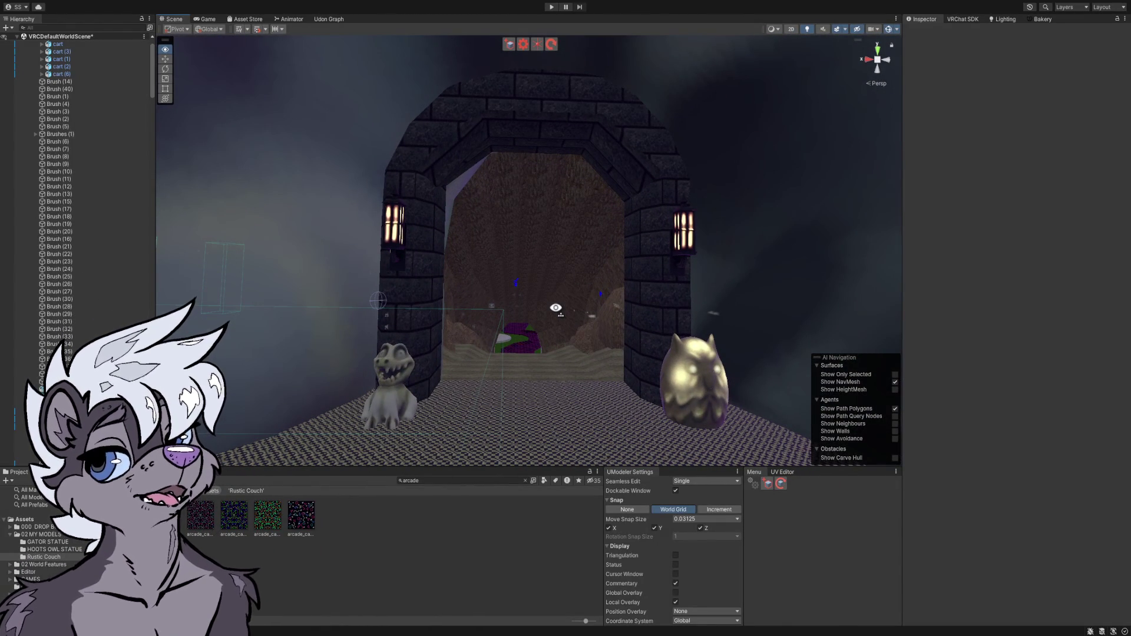
- Fly through the archway tunnel and possum-head gate, down the grey hallway to the black-hole sky area
{"action": "mouse_move", "coordinate": [555, 307]}
{"action": "left_mouse_down"}
{"action": "mouse_move", "coordinate": [552, 350]}
{"action": "mouse_move", "coordinate": [550, 320]}
{"action": "left_mouse_up"}
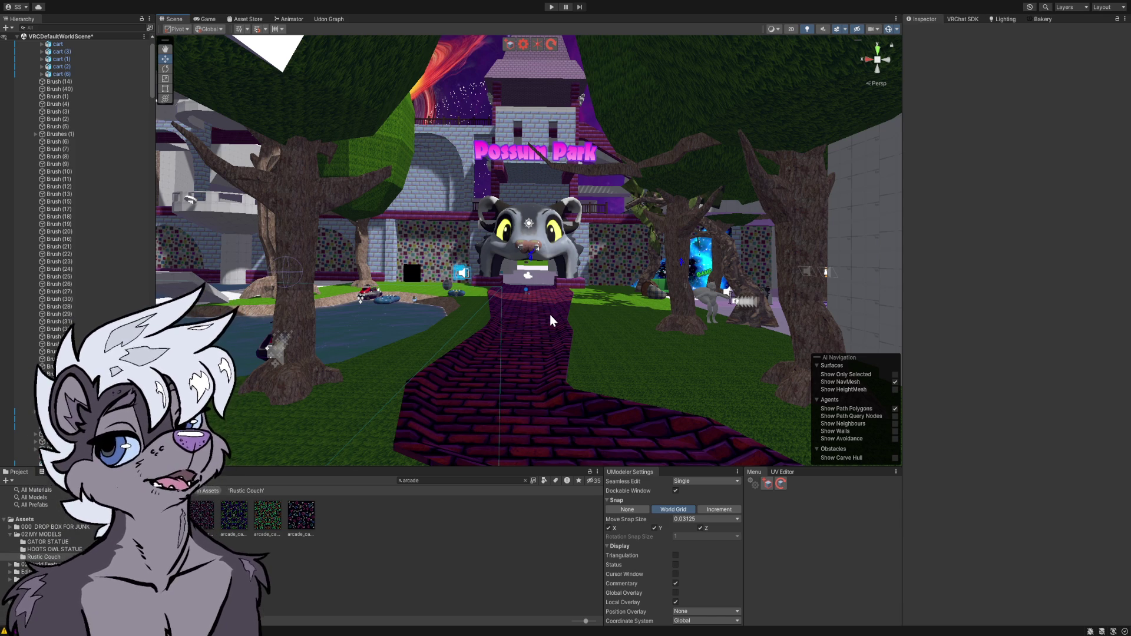
{"action": "key", "text": "w"}
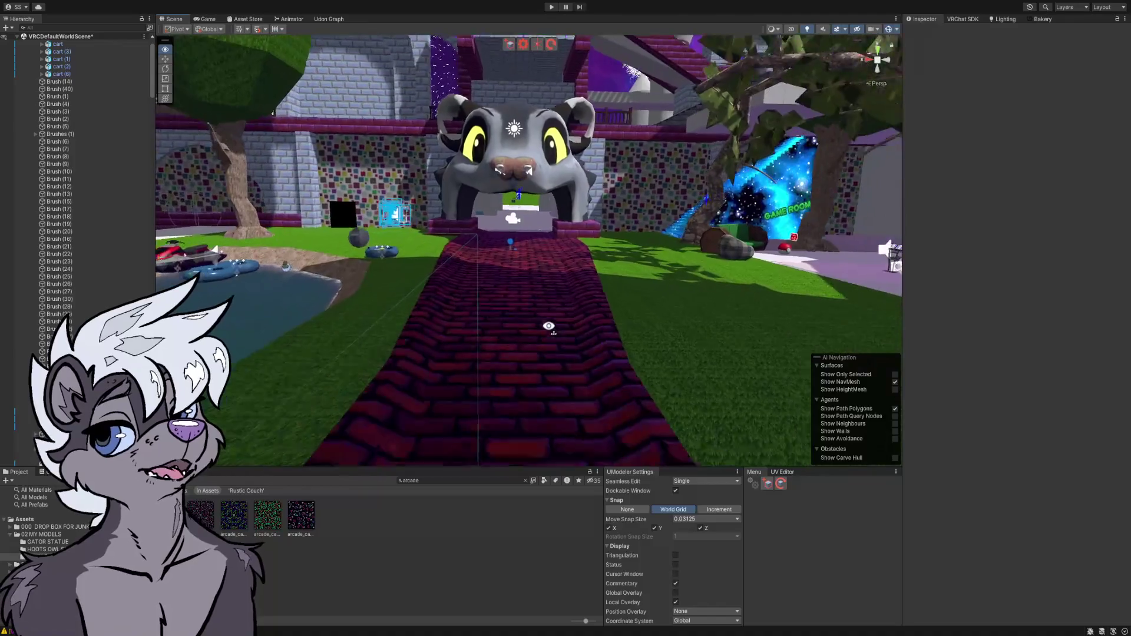
{"action": "key", "text": "w"}
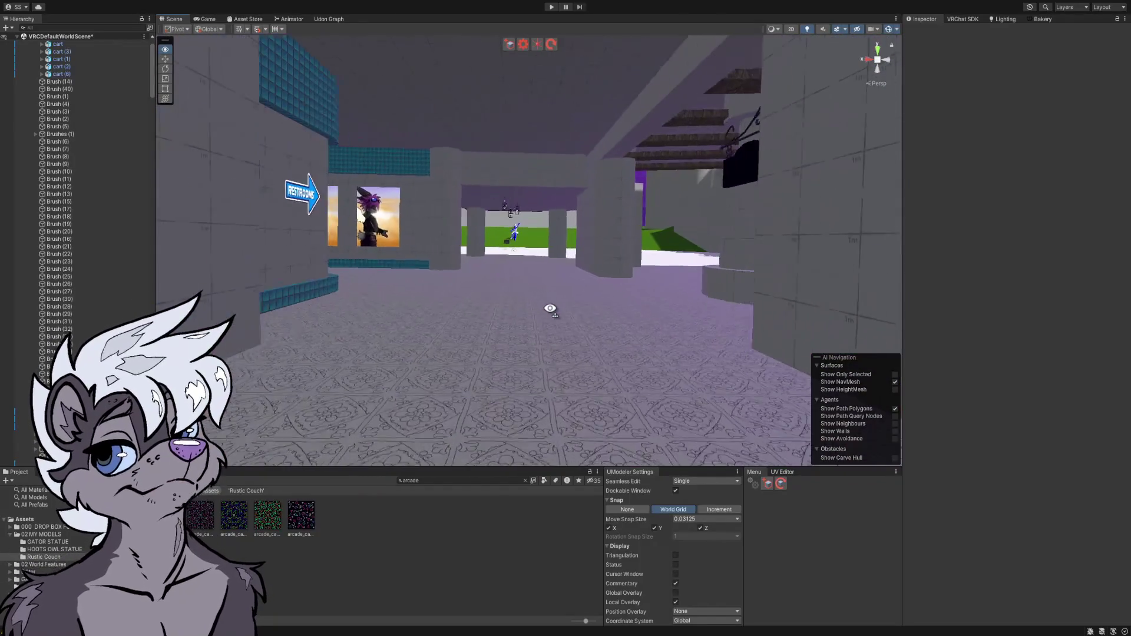
{"action": "key", "text": "w"}
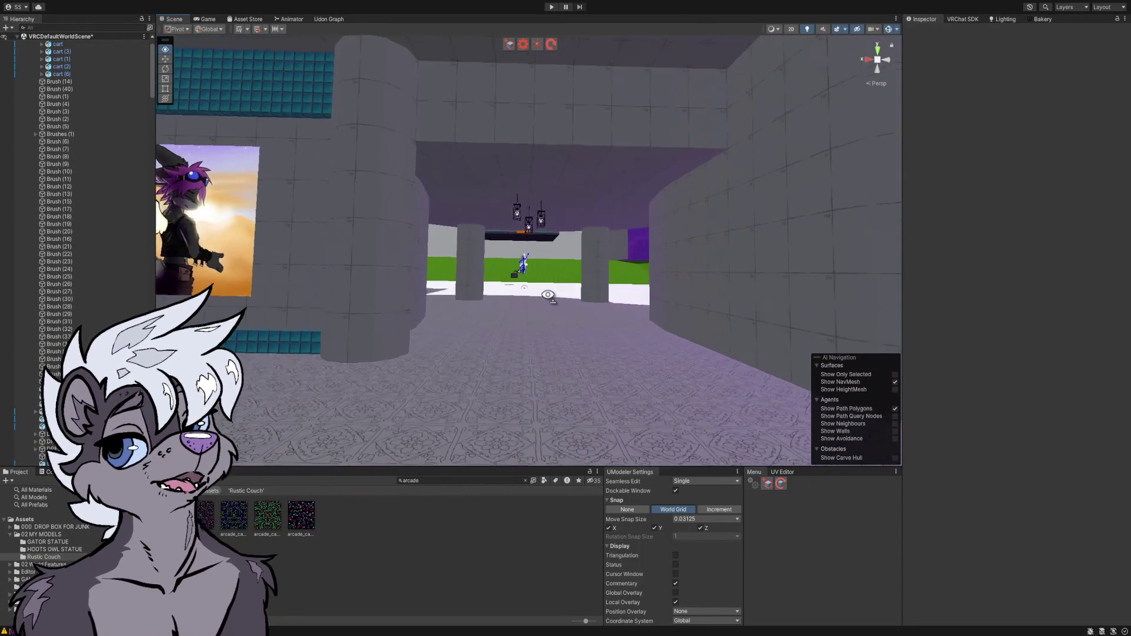
{"action": "key", "text": "w"}
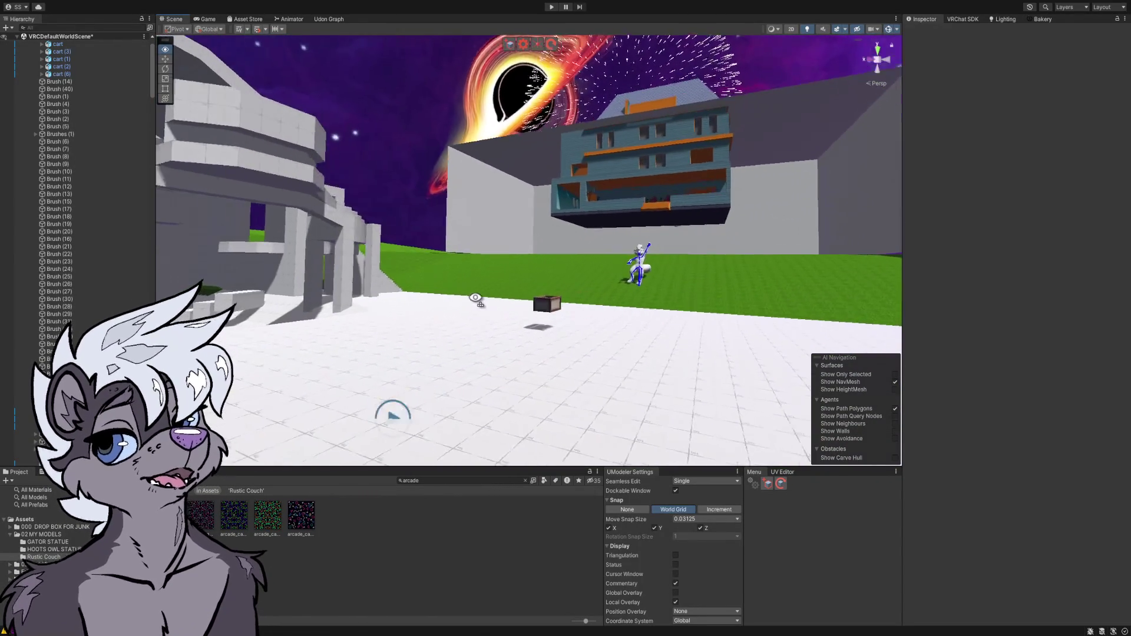
- Fly through the arched greybox building and corridor out to overlook the river
{"action": "key", "text": "w"}
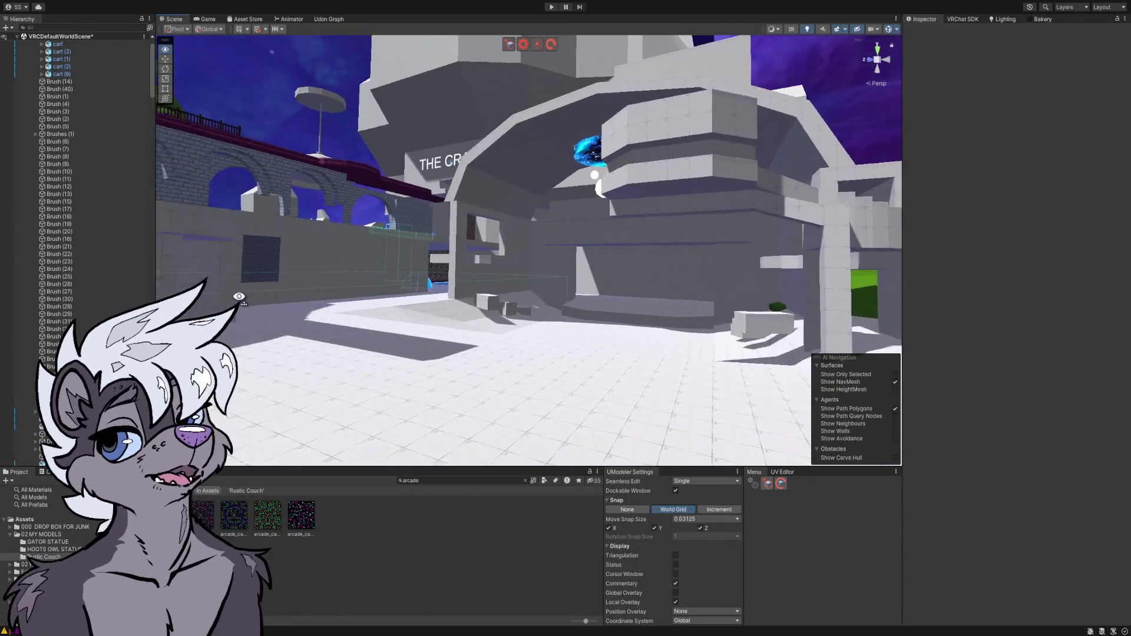
{"action": "key", "text": "w"}
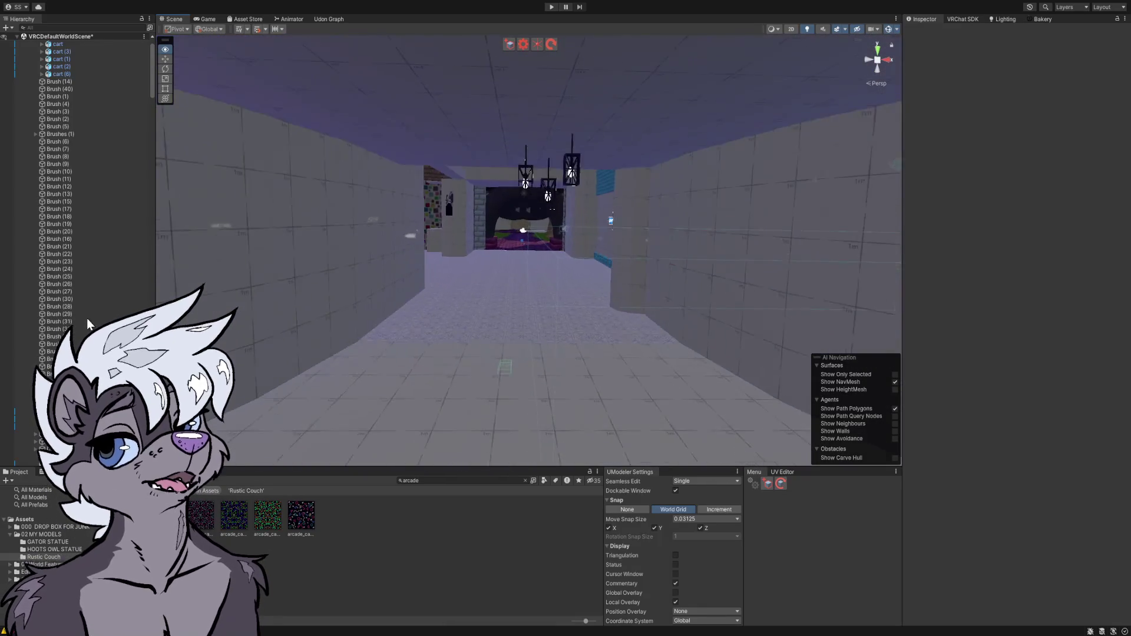
{"action": "key", "text": "w"}
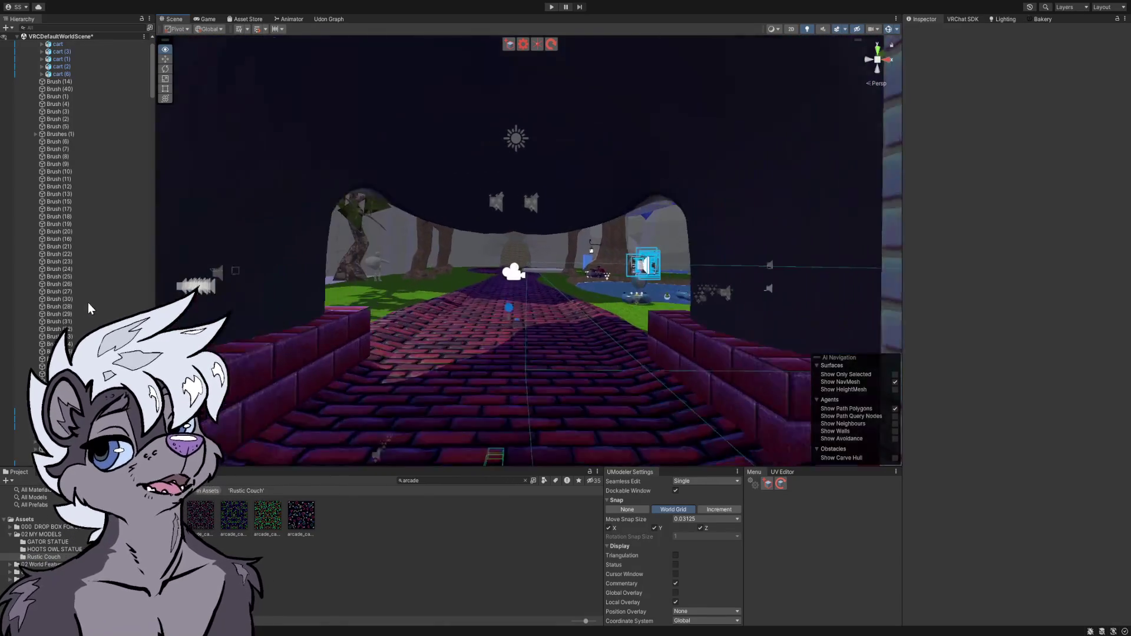
{"action": "key", "text": "w"}
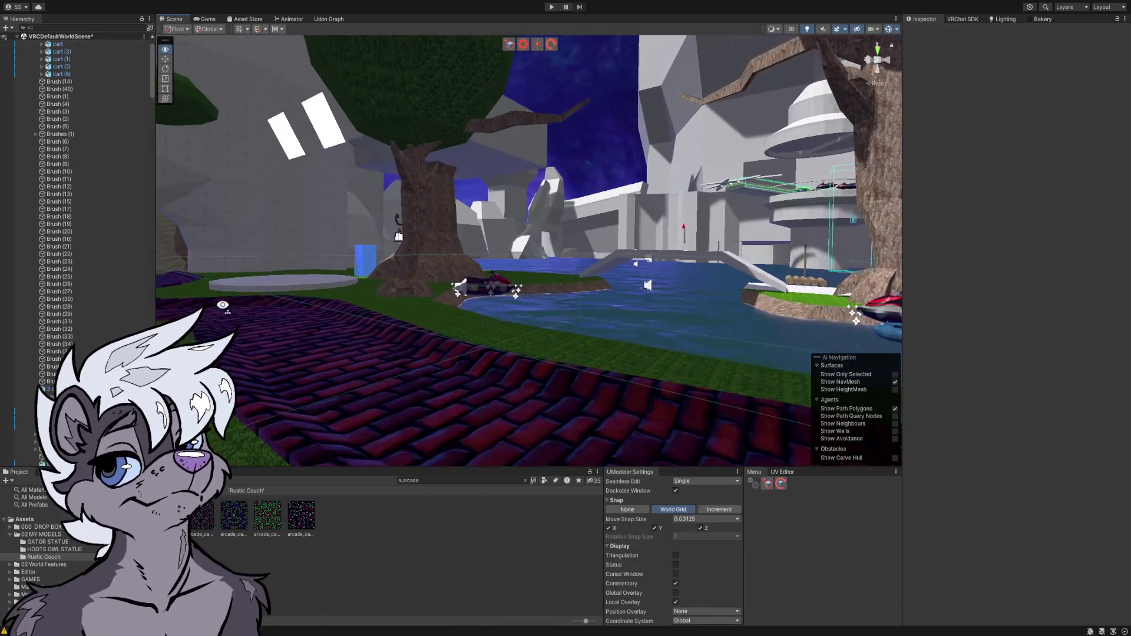
{"action": "key", "text": "w"}
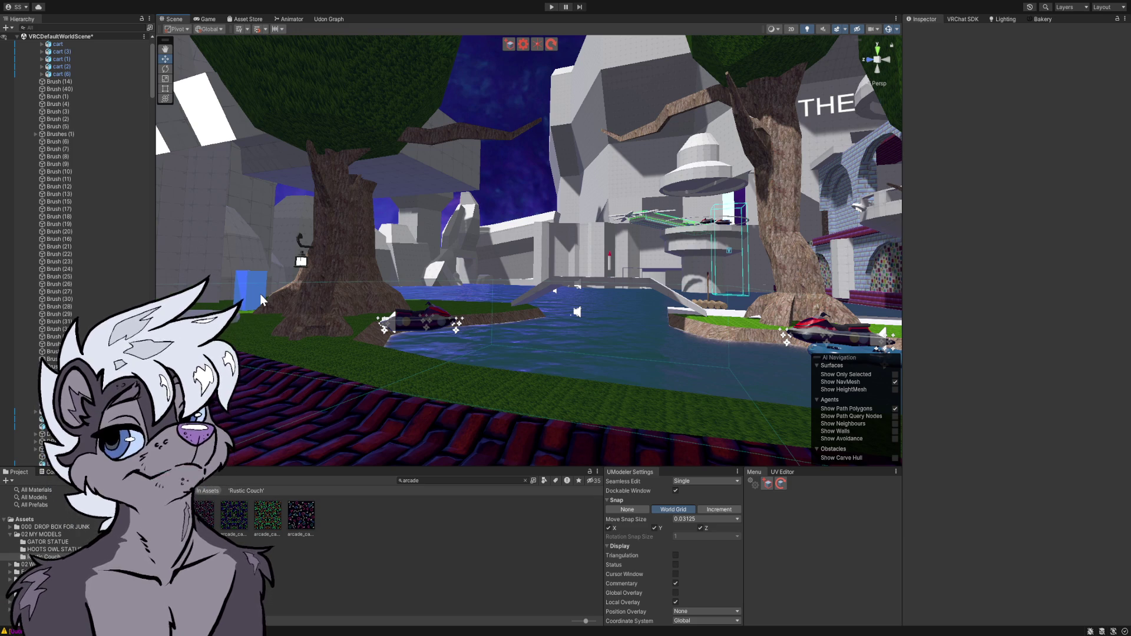
- Turn from the trees and gate, tilt over the floor grid, and zoom onto the arcade-pattern rug
{"action": "mouse_move", "coordinate": [262, 300]}
{"action": "left_mouse_down"}
{"action": "mouse_move", "coordinate": [331, 277]}
{"action": "mouse_move", "coordinate": [472, 297]}
{"action": "mouse_move", "coordinate": [672, 295]}
{"action": "left_mouse_up"}
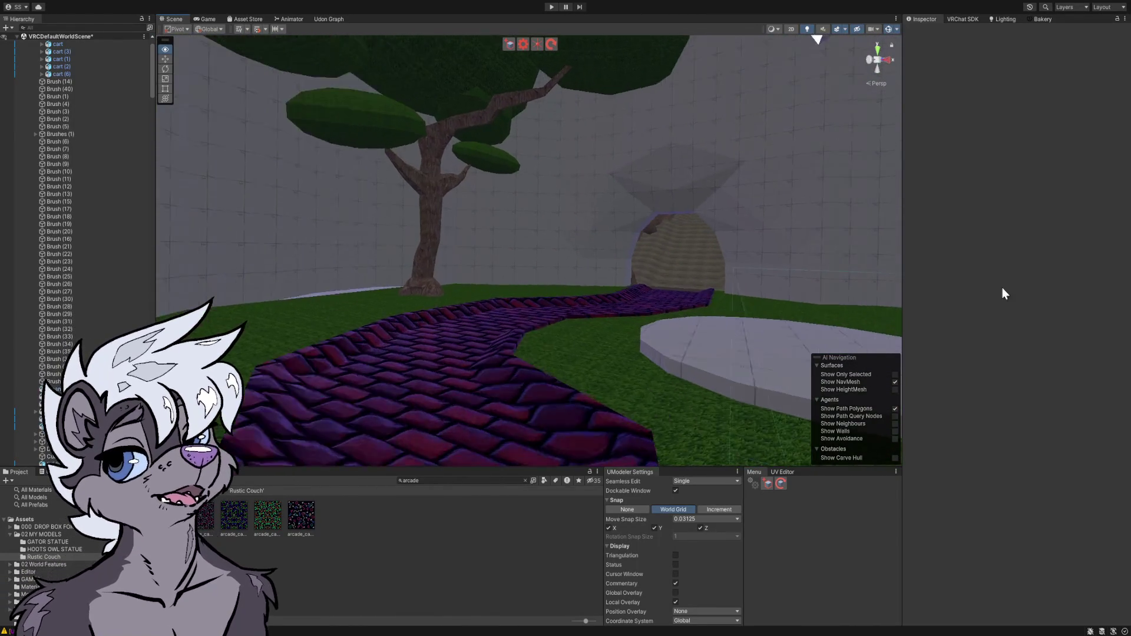
{"action": "mouse_move", "coordinate": [707, 295]}
{"action": "left_mouse_down"}
{"action": "mouse_move", "coordinate": [883, 294]}
{"action": "mouse_move", "coordinate": [290, 290]}
{"action": "left_mouse_up"}
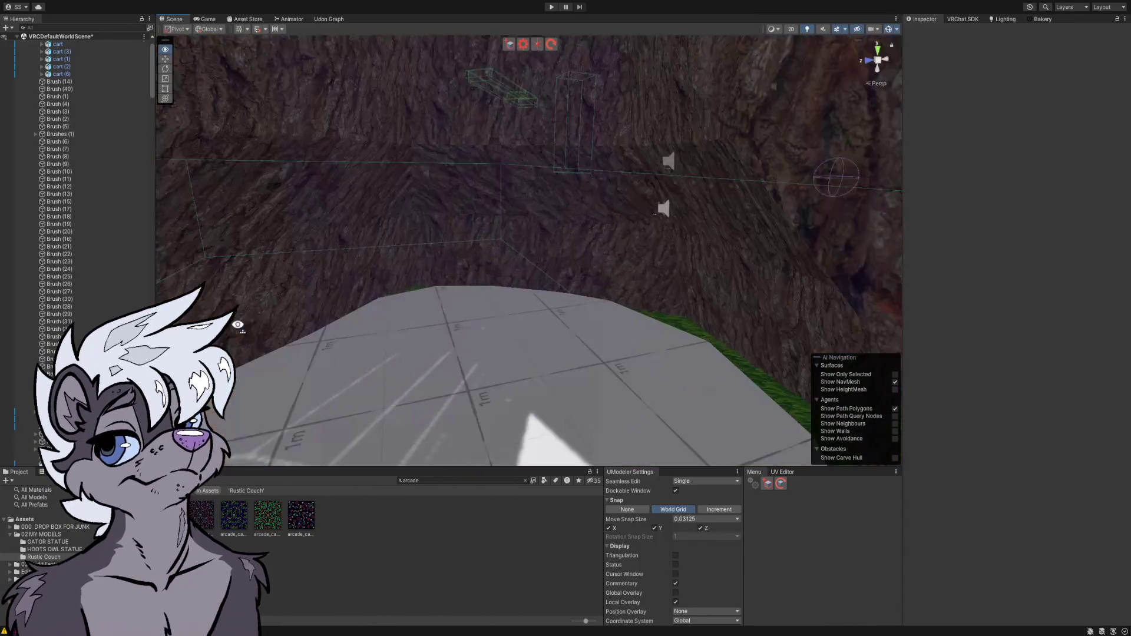
{"action": "left_click_drag", "start_coordinate": [238, 325], "coordinate": [238, 401]}
{"action": "mouse_move", "coordinate": [530, 294]}
{"action": "left_mouse_down"}
{"action": "mouse_move", "coordinate": [530, 247]}
{"action": "mouse_move", "coordinate": [1064, 453]}
{"action": "mouse_move", "coordinate": [1011, 432]}
{"action": "left_mouse_up"}
{"action": "scroll", "coordinate": [530, 189], "scroll_direction": "up", "scroll_amount": 10}
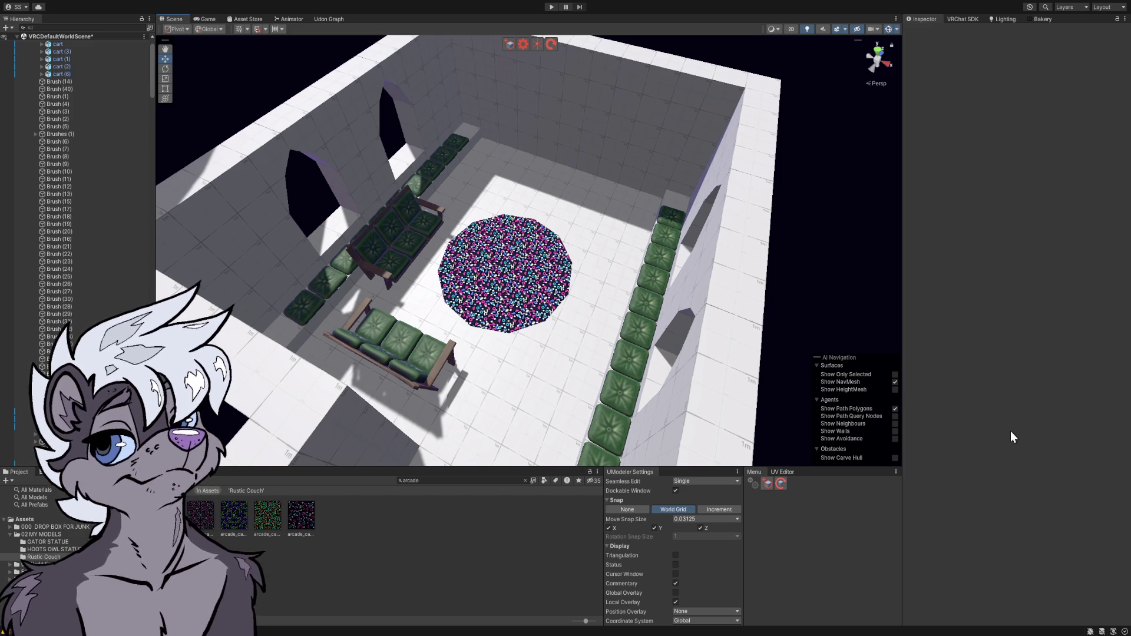
- Orbit close to the lounge's back wall, select its UModeler wall object, then orbit back to the rug
{"action": "mouse_move", "coordinate": [801, 256]}
{"action": "left_mouse_down"}
{"action": "mouse_move", "coordinate": [762, 268]}
{"action": "mouse_move", "coordinate": [697, 255]}
{"action": "mouse_move", "coordinate": [707, 263]}
{"action": "mouse_move", "coordinate": [464, 222]}
{"action": "left_mouse_up"}
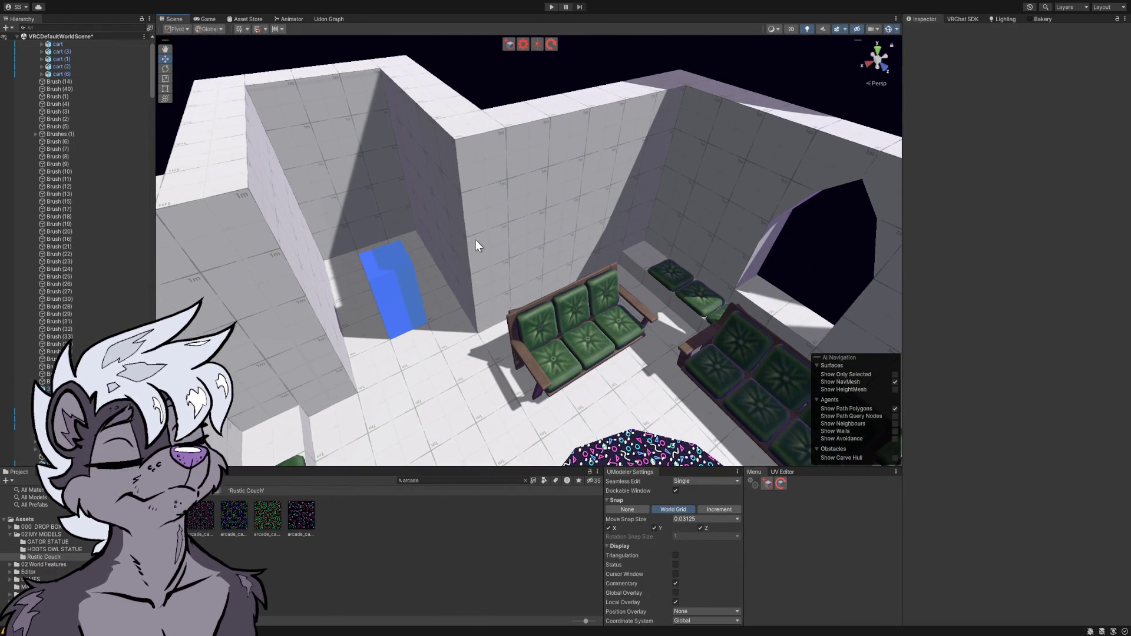
{"action": "left_click_drag", "start_coordinate": [483, 250], "coordinate": [493, 259]}
{"action": "mouse_move", "coordinate": [506, 265]}
{"action": "left_mouse_down"}
{"action": "mouse_move", "coordinate": [778, 287]}
{"action": "mouse_move", "coordinate": [756, 202]}
{"action": "left_mouse_up"}
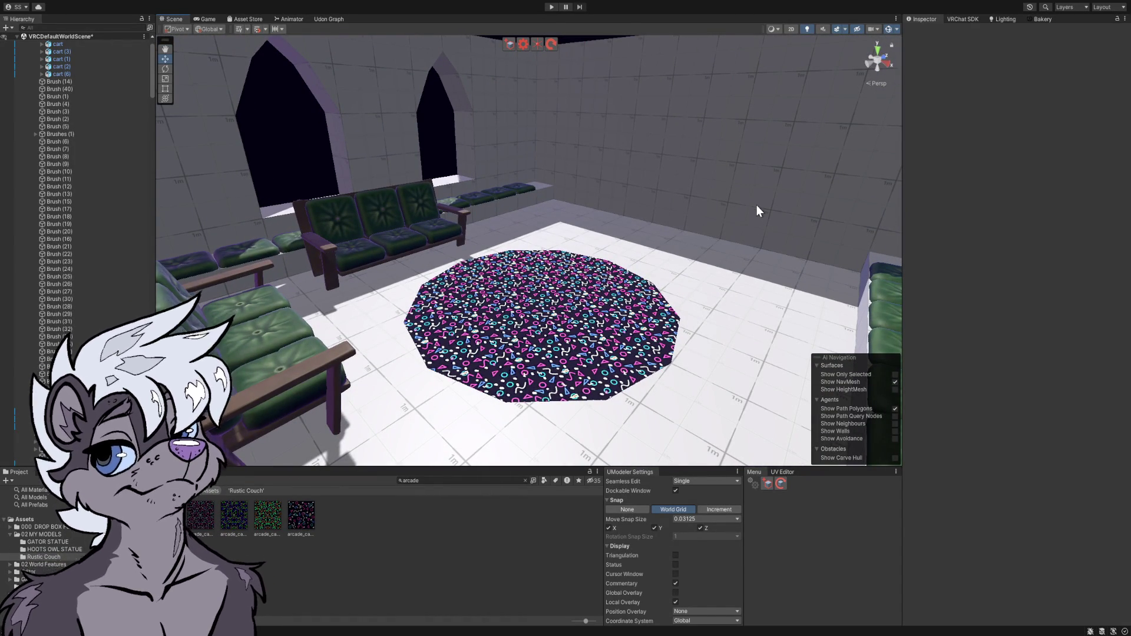
{"action": "left_click_drag", "start_coordinate": [648, 215], "coordinate": [710, 173]}
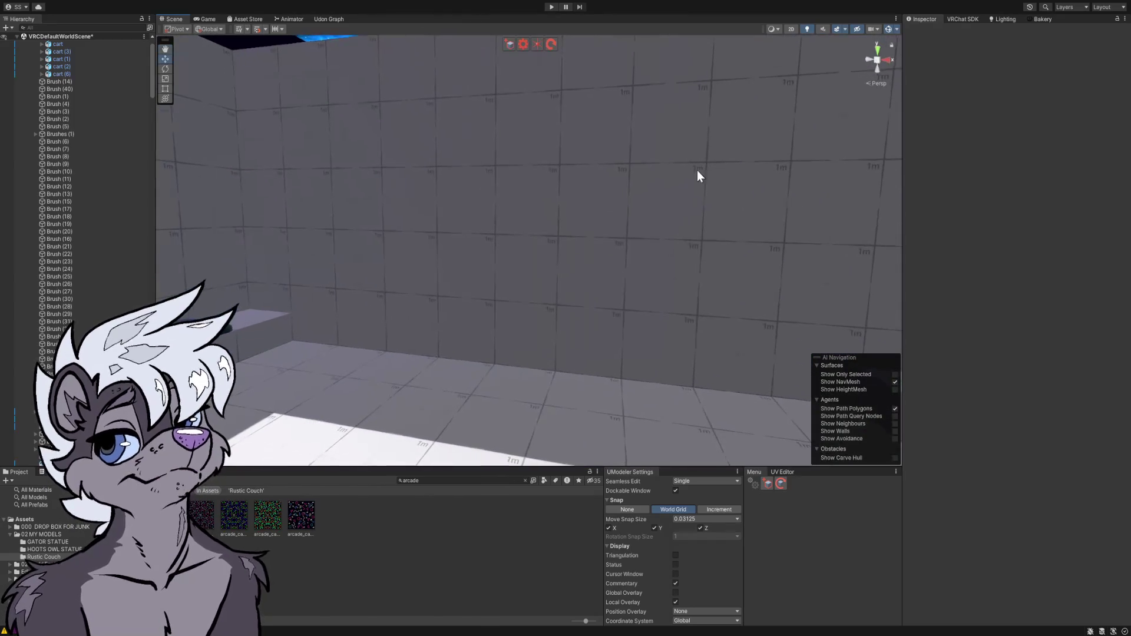
{"action": "left_click", "coordinate": [599, 176]}
{"action": "mouse_move", "coordinate": [657, 234]}
{"action": "left_mouse_down"}
{"action": "mouse_move", "coordinate": [548, 210]}
{"action": "mouse_move", "coordinate": [382, 234]}
{"action": "mouse_move", "coordinate": [581, 260]}
{"action": "mouse_move", "coordinate": [686, 328]}
{"action": "mouse_move", "coordinate": [444, 275]}
{"action": "mouse_move", "coordinate": [335, 265]}
{"action": "mouse_move", "coordinate": [296, 282]}
{"action": "mouse_move", "coordinate": [323, 303]}
{"action": "mouse_move", "coordinate": [391, 312]}
{"action": "left_mouse_up"}
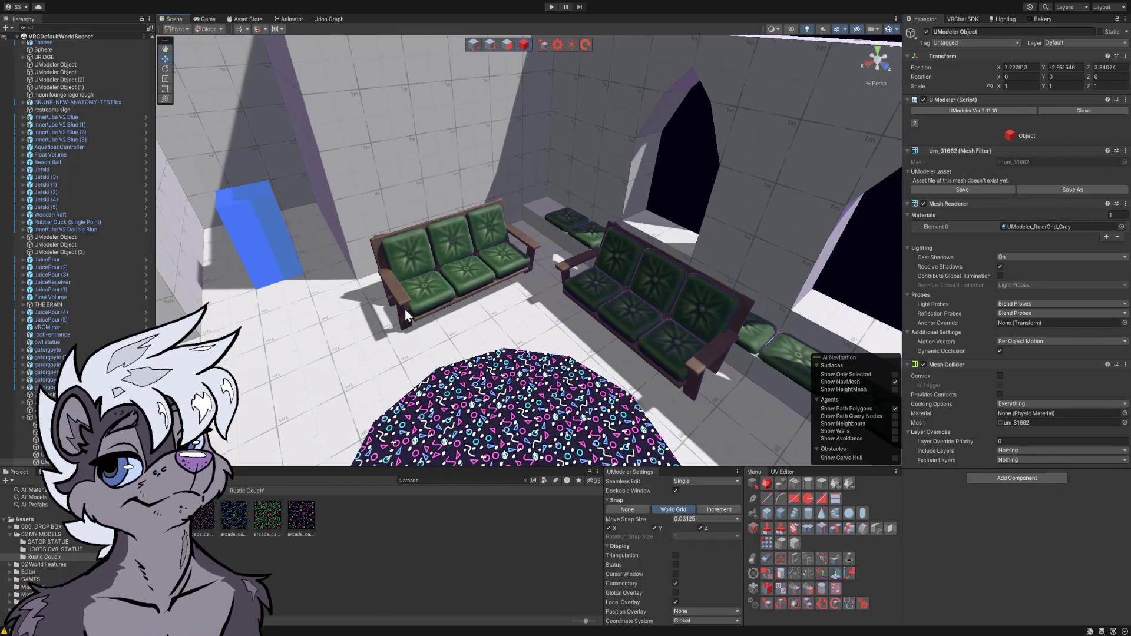
- Orbit past the bench cushions and ceiling to face the arched-window wall and green couch
{"action": "mouse_move", "coordinate": [473, 271]}
{"action": "left_mouse_down"}
{"action": "mouse_move", "coordinate": [329, 305]}
{"action": "mouse_move", "coordinate": [523, 239]}
{"action": "mouse_move", "coordinate": [675, 253]}
{"action": "mouse_move", "coordinate": [707, 220]}
{"action": "mouse_move", "coordinate": [701, 270]}
{"action": "mouse_move", "coordinate": [644, 302]}
{"action": "left_mouse_up"}
{"action": "scroll", "coordinate": [638, 290], "scroll_direction": "down", "scroll_amount": 5}
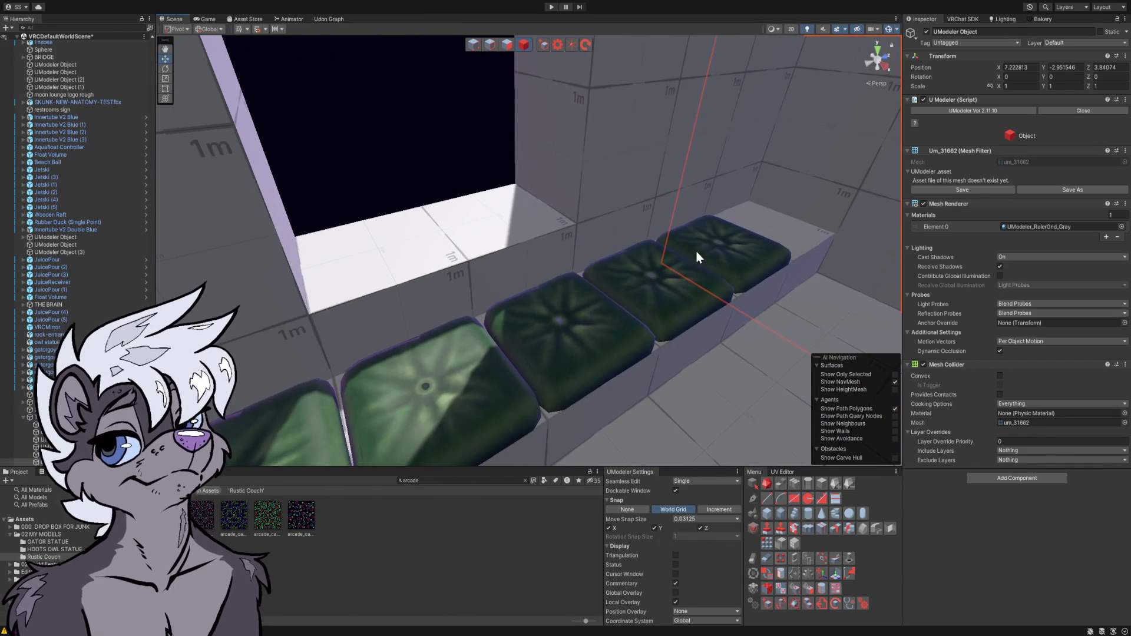
{"action": "mouse_move", "coordinate": [661, 229]}
{"action": "left_mouse_down"}
{"action": "mouse_move", "coordinate": [732, 161]}
{"action": "mouse_move", "coordinate": [624, 176]}
{"action": "left_mouse_up"}
{"action": "mouse_move", "coordinate": [551, 193]}
{"action": "left_mouse_down"}
{"action": "mouse_move", "coordinate": [657, 214]}
{"action": "mouse_move", "coordinate": [542, 270]}
{"action": "mouse_move", "coordinate": [503, 271]}
{"action": "left_mouse_up"}
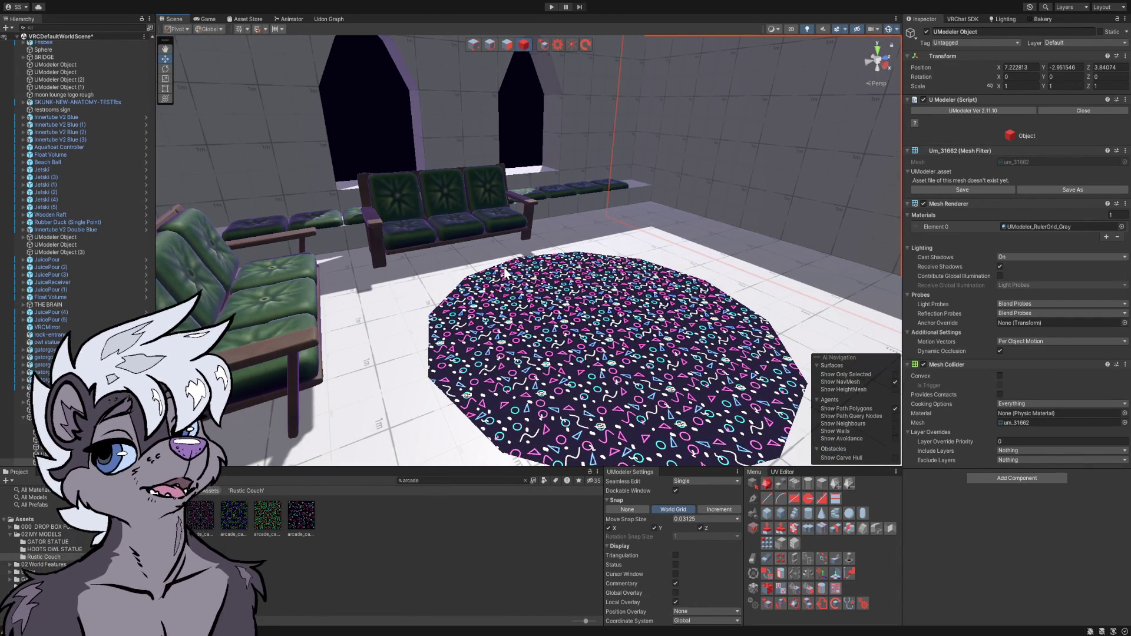
{"action": "mouse_move", "coordinate": [539, 292]}
{"action": "left_mouse_down"}
{"action": "mouse_move", "coordinate": [462, 295]}
{"action": "mouse_move", "coordinate": [588, 263]}
{"action": "mouse_move", "coordinate": [551, 296]}
{"action": "mouse_move", "coordinate": [786, 294]}
{"action": "mouse_move", "coordinate": [730, 259]}
{"action": "mouse_move", "coordinate": [744, 240]}
{"action": "mouse_move", "coordinate": [460, 227]}
{"action": "left_mouse_up"}
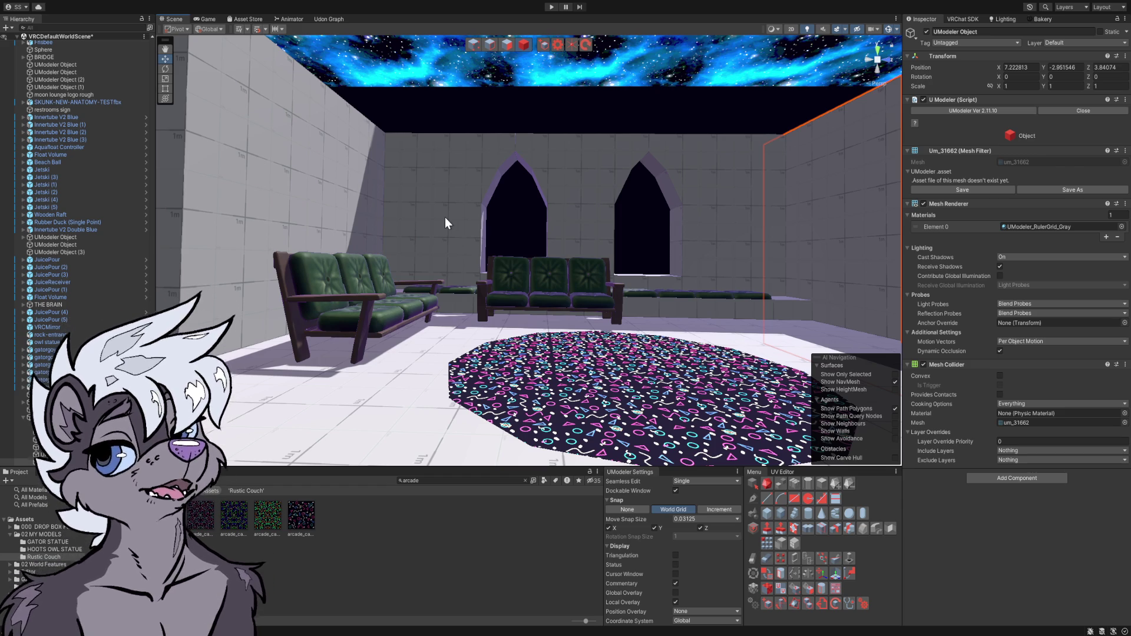
- Orbit around the couches, blue block and starry ceiling, then pull out over the pond and gate
{"action": "mouse_move", "coordinate": [453, 257]}
{"action": "left_mouse_down"}
{"action": "mouse_move", "coordinate": [662, 265]}
{"action": "mouse_move", "coordinate": [701, 287]}
{"action": "mouse_move", "coordinate": [677, 328]}
{"action": "mouse_move", "coordinate": [323, 308]}
{"action": "mouse_move", "coordinate": [295, 302]}
{"action": "mouse_move", "coordinate": [356, 298]}
{"action": "mouse_move", "coordinate": [284, 303]}
{"action": "mouse_move", "coordinate": [260, 260]}
{"action": "mouse_move", "coordinate": [386, 298]}
{"action": "mouse_move", "coordinate": [515, 281]}
{"action": "mouse_move", "coordinate": [608, 308]}
{"action": "mouse_move", "coordinate": [823, 298]}
{"action": "mouse_move", "coordinate": [656, 273]}
{"action": "mouse_move", "coordinate": [467, 274]}
{"action": "left_mouse_up"}
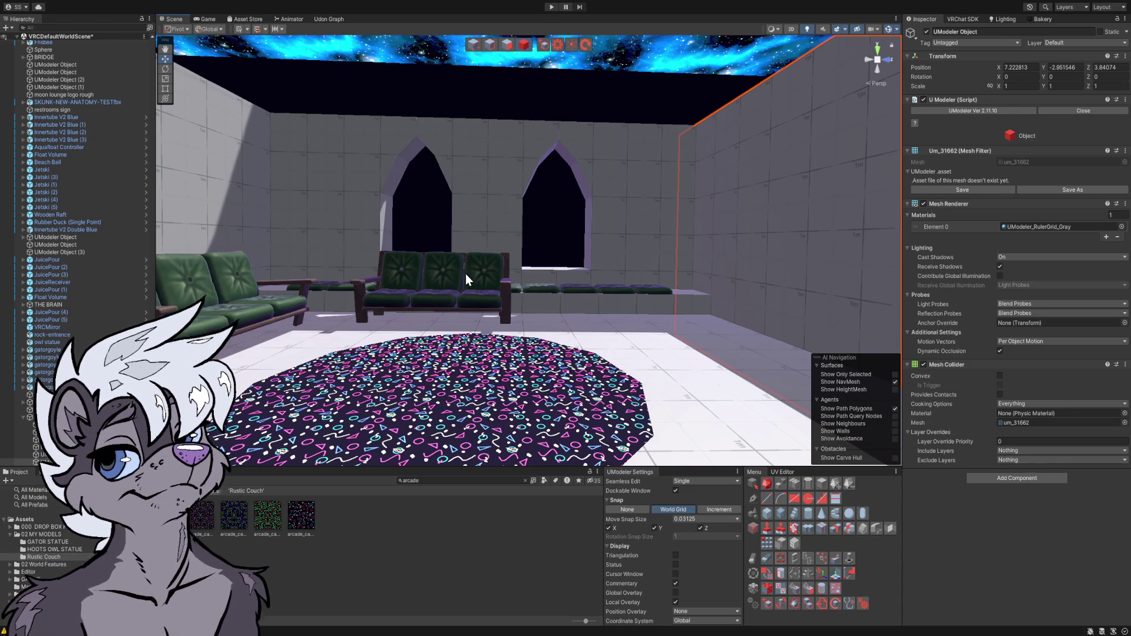
{"action": "left_click_drag", "start_coordinate": [481, 284], "coordinate": [452, 287]}
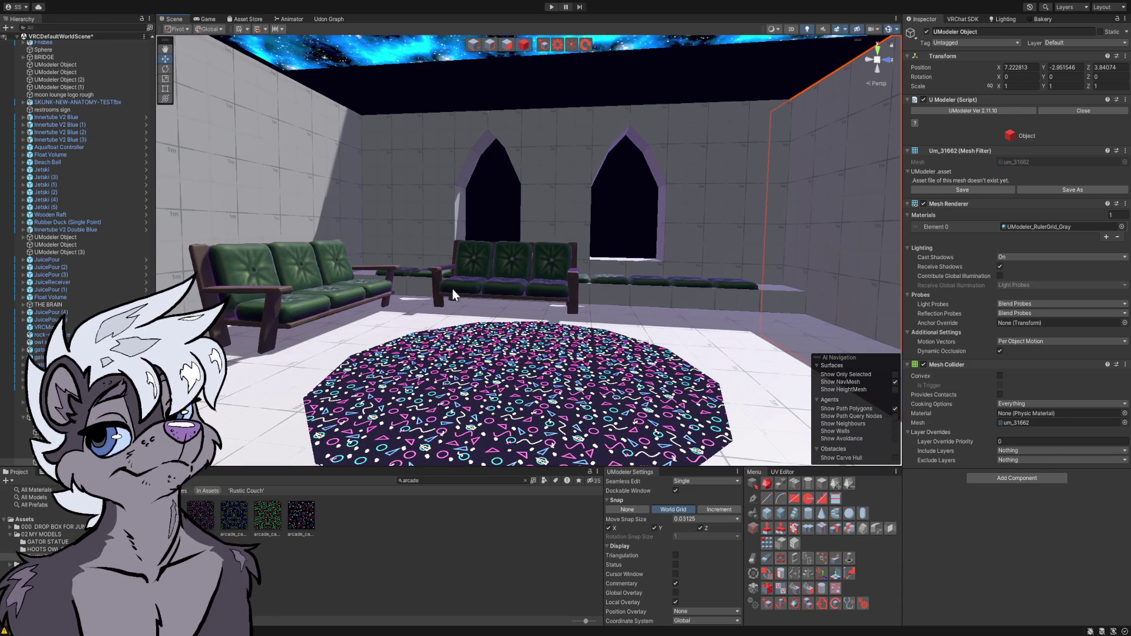
{"action": "mouse_move", "coordinate": [459, 282]}
{"action": "left_mouse_down"}
{"action": "mouse_move", "coordinate": [378, 304]}
{"action": "mouse_move", "coordinate": [667, 408]}
{"action": "left_mouse_up"}
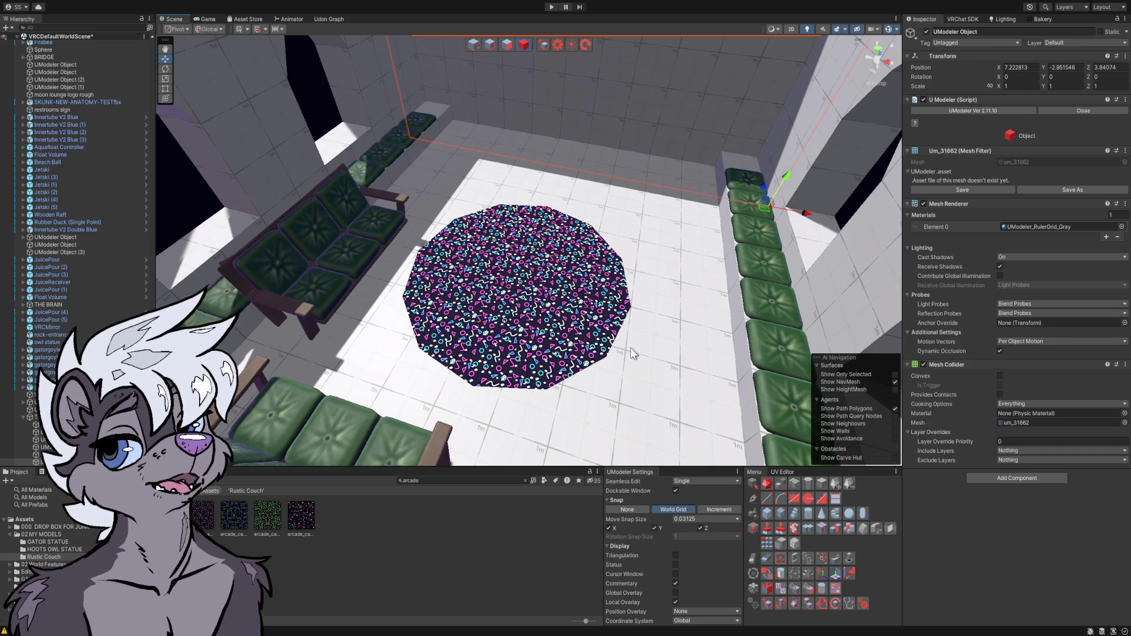
{"action": "mouse_move", "coordinate": [615, 344]}
{"action": "left_mouse_down"}
{"action": "mouse_move", "coordinate": [626, 356]}
{"action": "mouse_move", "coordinate": [452, 219]}
{"action": "mouse_move", "coordinate": [479, 167]}
{"action": "mouse_move", "coordinate": [562, 136]}
{"action": "left_mouse_up"}
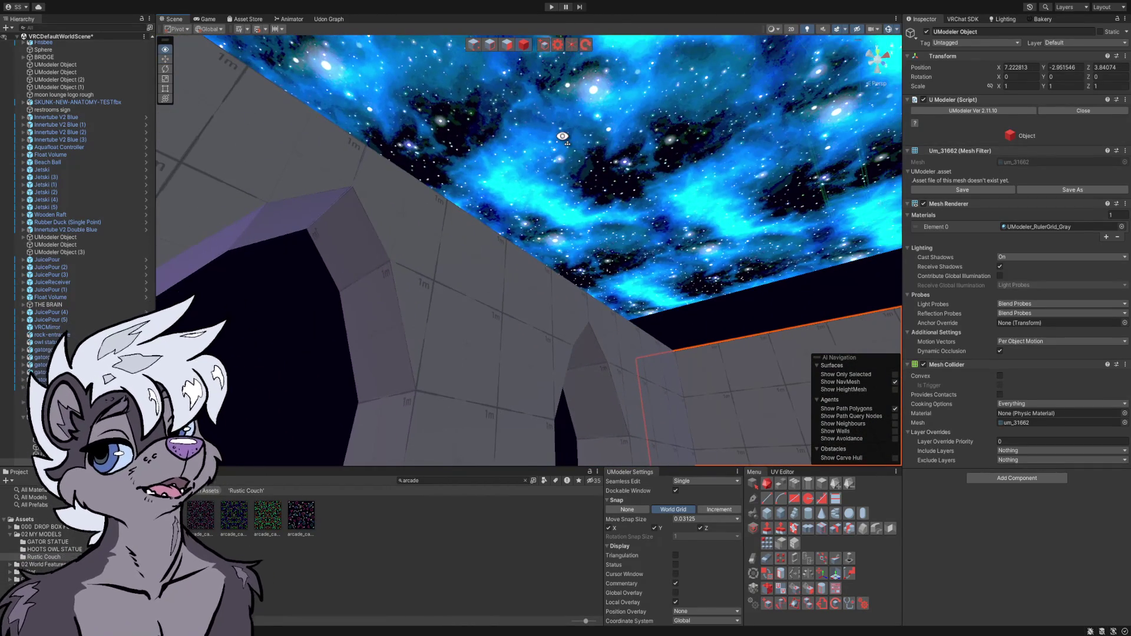
{"action": "mouse_move", "coordinate": [480, 266]}
{"action": "left_mouse_down"}
{"action": "mouse_move", "coordinate": [441, 324]}
{"action": "mouse_move", "coordinate": [437, 268]}
{"action": "mouse_move", "coordinate": [464, 242]}
{"action": "mouse_move", "coordinate": [669, 270]}
{"action": "mouse_move", "coordinate": [624, 287]}
{"action": "mouse_move", "coordinate": [595, 277]}
{"action": "mouse_move", "coordinate": [507, 309]}
{"action": "mouse_move", "coordinate": [536, 384]}
{"action": "mouse_move", "coordinate": [459, 311]}
{"action": "mouse_move", "coordinate": [366, 383]}
{"action": "mouse_move", "coordinate": [265, 406]}
{"action": "mouse_move", "coordinate": [253, 424]}
{"action": "mouse_move", "coordinate": [221, 397]}
{"action": "mouse_move", "coordinate": [150, 94]}
{"action": "mouse_move", "coordinate": [232, 179]}
{"action": "left_mouse_up"}
{"action": "mouse_move", "coordinate": [315, 139]}
{"action": "left_mouse_down"}
{"action": "mouse_move", "coordinate": [462, 184]}
{"action": "mouse_move", "coordinate": [540, 271]}
{"action": "left_mouse_up"}
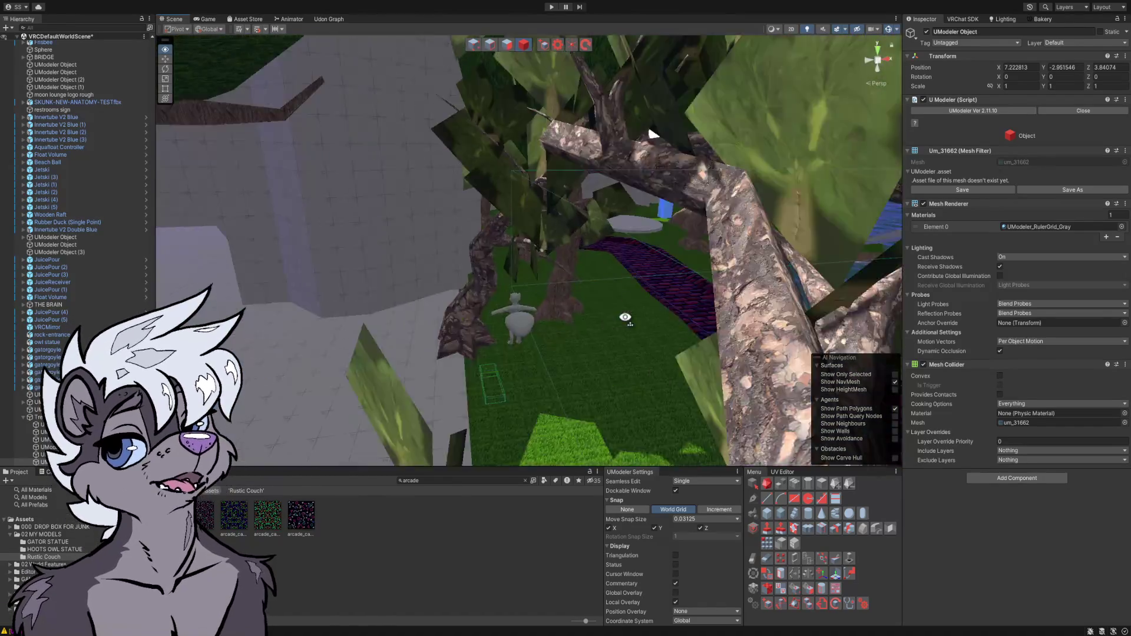
{"action": "mouse_move", "coordinate": [625, 318]}
{"action": "left_mouse_down"}
{"action": "mouse_move", "coordinate": [686, 280]}
{"action": "mouse_move", "coordinate": [765, 295]}
{"action": "mouse_move", "coordinate": [981, 277]}
{"action": "mouse_move", "coordinate": [961, 281]}
{"action": "left_mouse_up"}
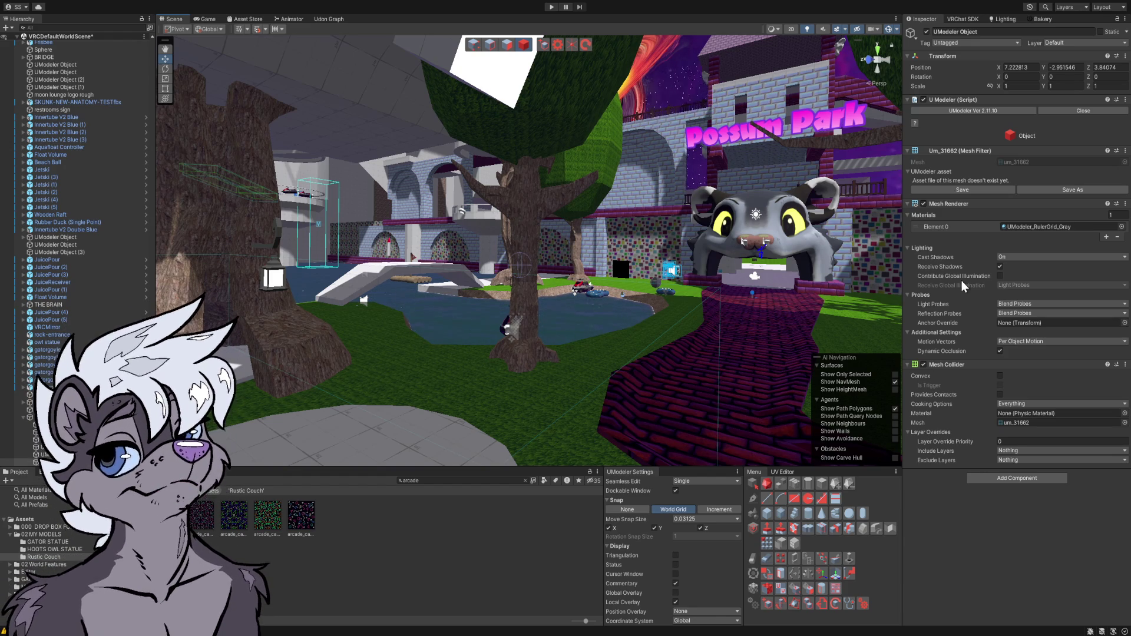
- Move from the park overview toward the Possum Park gate, then orbit toward the jetski and tree
{"action": "mouse_move", "coordinate": [675, 272]}
{"action": "left_mouse_down"}
{"action": "mouse_move", "coordinate": [753, 270]}
{"action": "mouse_move", "coordinate": [690, 261]}
{"action": "mouse_move", "coordinate": [846, 271]}
{"action": "mouse_move", "coordinate": [551, 240]}
{"action": "mouse_move", "coordinate": [650, 262]}
{"action": "mouse_move", "coordinate": [820, 261]}
{"action": "mouse_move", "coordinate": [713, 271]}
{"action": "left_mouse_up"}
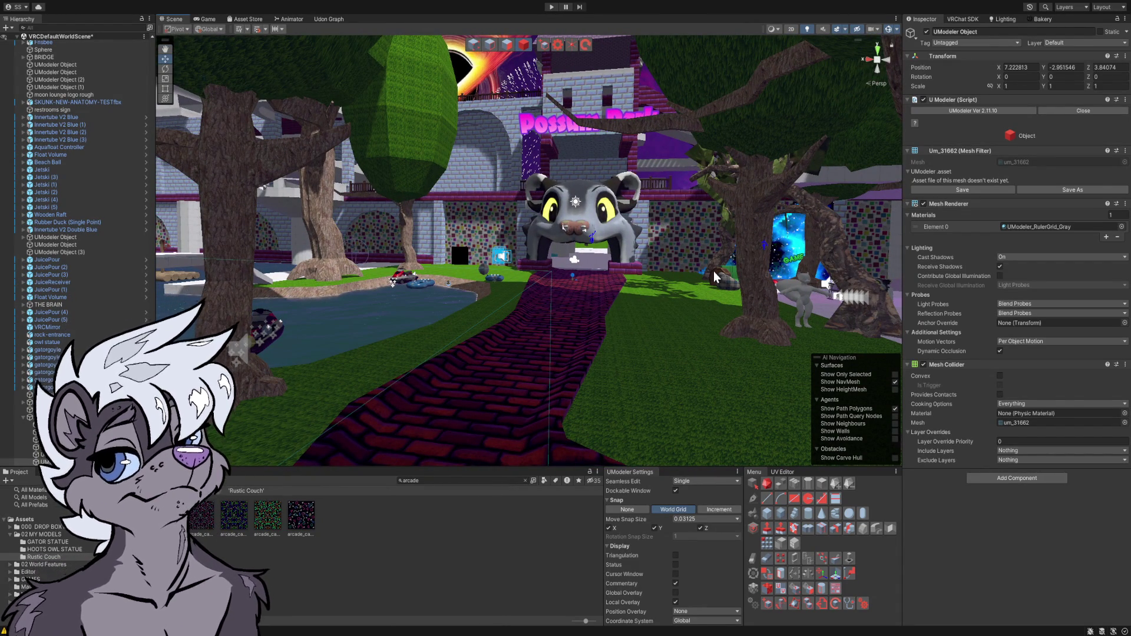
{"action": "left_click_drag", "start_coordinate": [668, 151], "coordinate": [662, 225]}
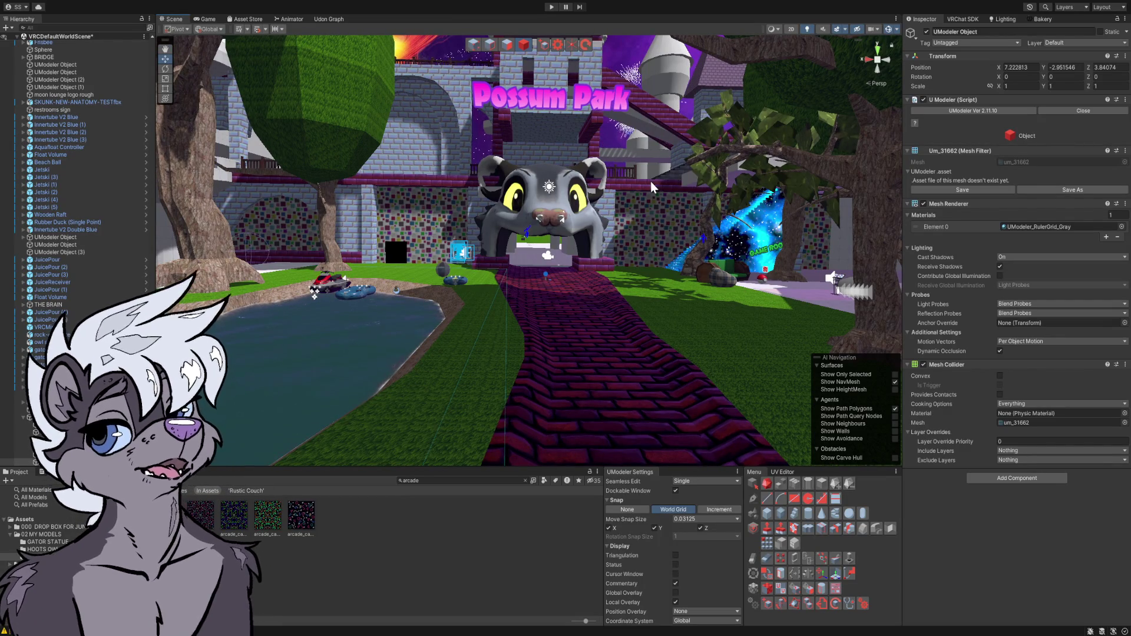
{"action": "mouse_move", "coordinate": [629, 263]}
{"action": "left_mouse_down"}
{"action": "mouse_move", "coordinate": [591, 263]}
{"action": "mouse_move", "coordinate": [887, 270]}
{"action": "mouse_move", "coordinate": [831, 267]}
{"action": "mouse_move", "coordinate": [981, 258]}
{"action": "mouse_move", "coordinate": [1112, 270]}
{"action": "mouse_move", "coordinate": [50, 262]}
{"action": "mouse_move", "coordinate": [119, 258]}
{"action": "mouse_move", "coordinate": [108, 257]}
{"action": "left_mouse_up"}
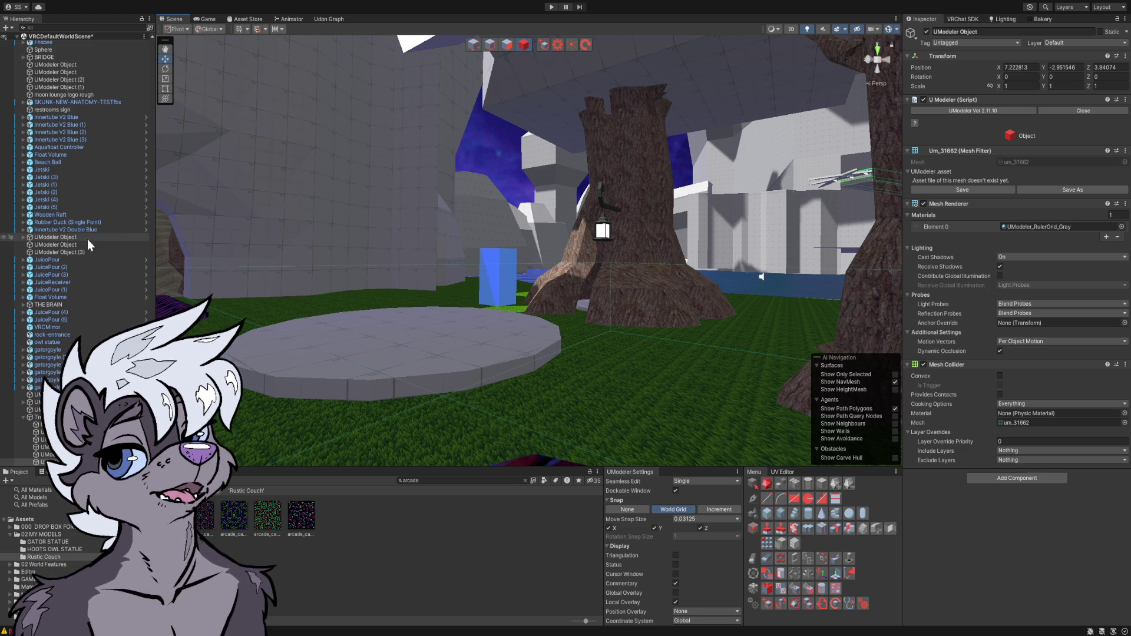
{"action": "left_click_drag", "start_coordinate": [317, 258], "coordinate": [609, 240]}
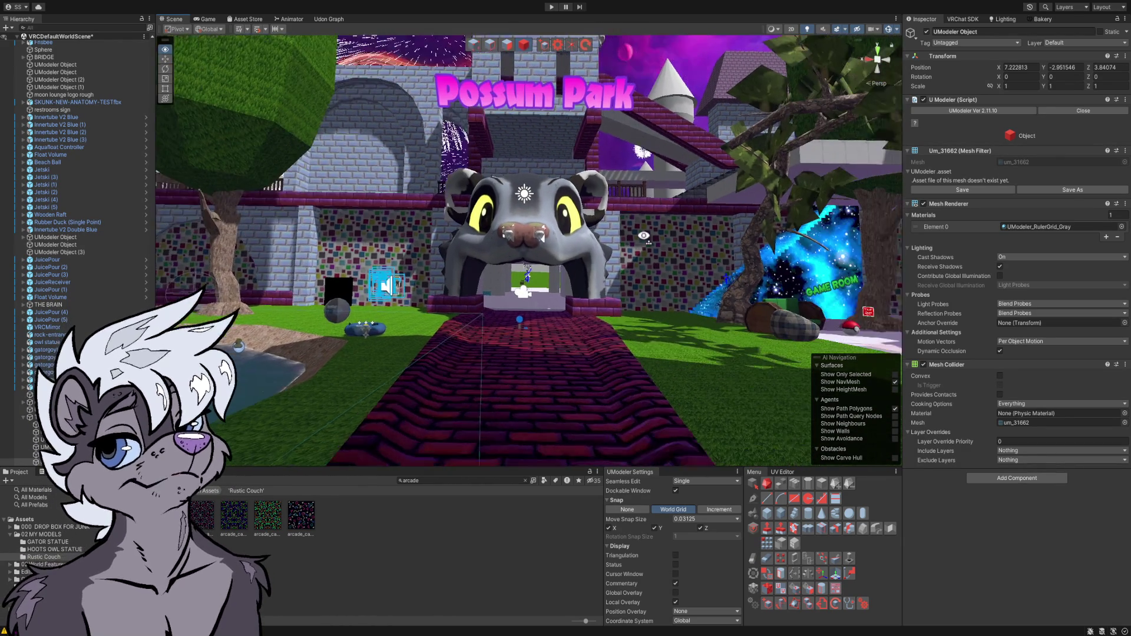
- Fly through the possum-head tunnel and up the staircase into the brick lounge
{"action": "key", "text": "w"}
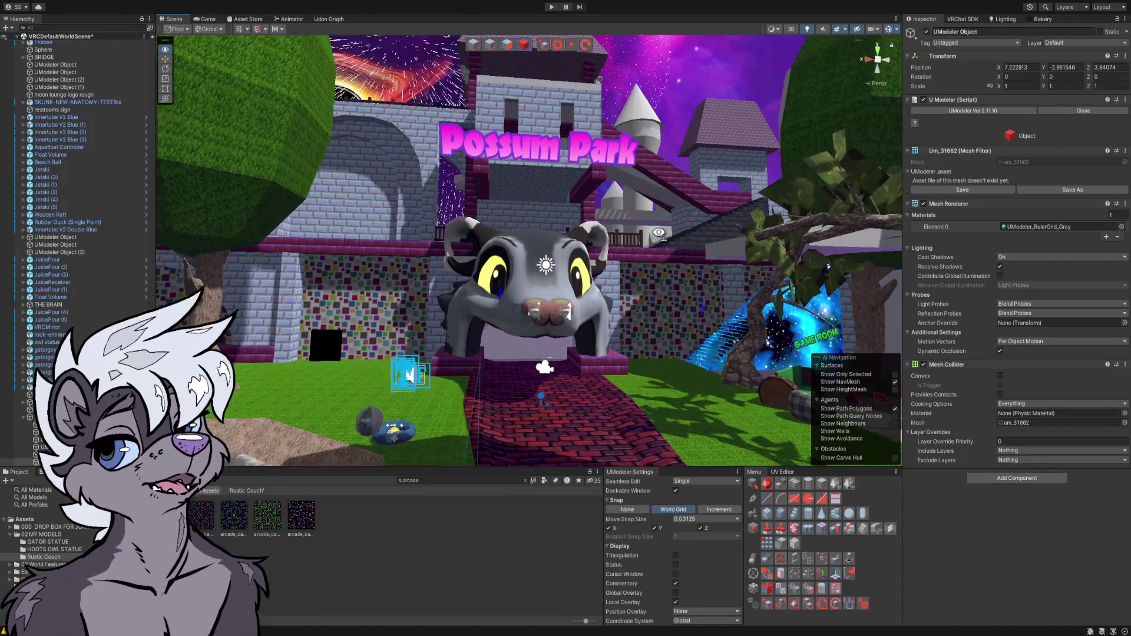
{"action": "key", "text": "w"}
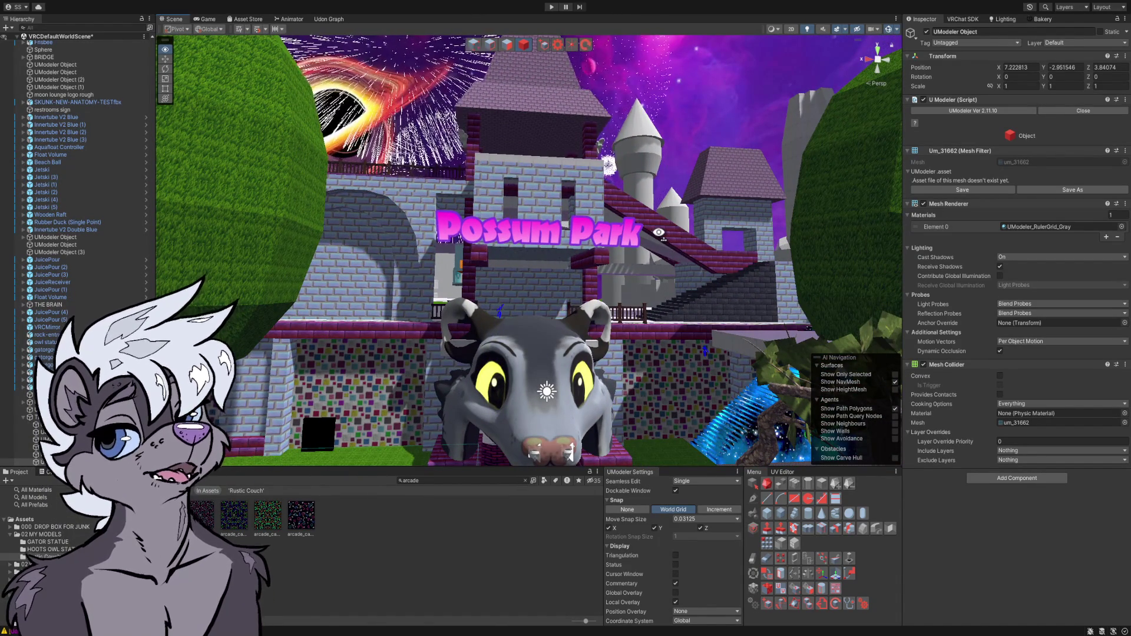
{"action": "key", "text": "d"}
{"action": "key", "text": "d"}
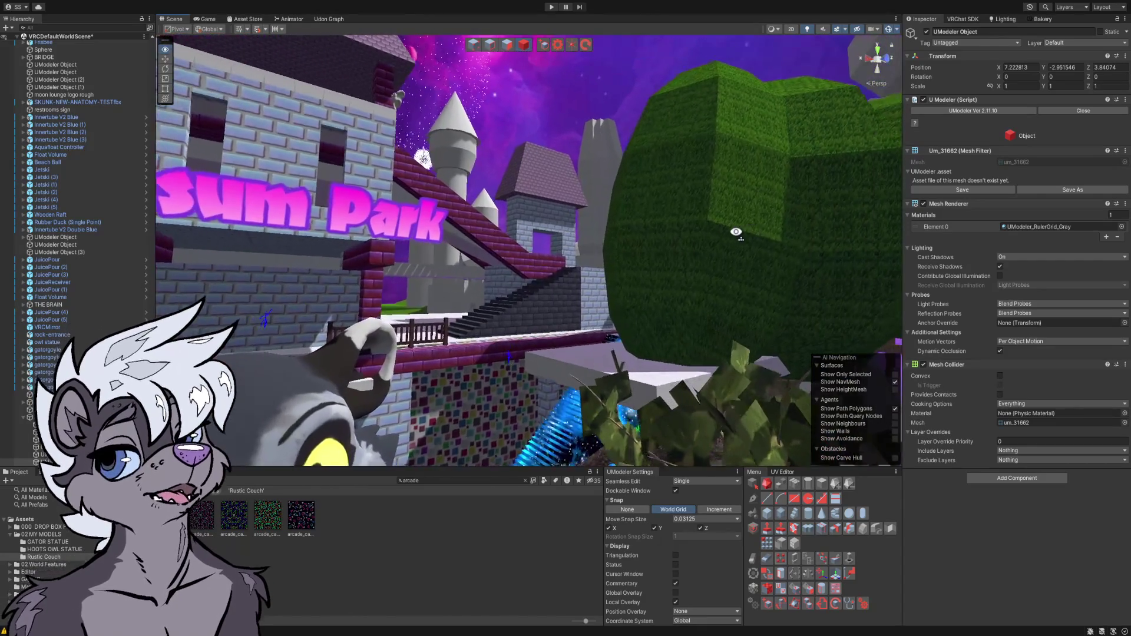
{"action": "key", "text": "w"}
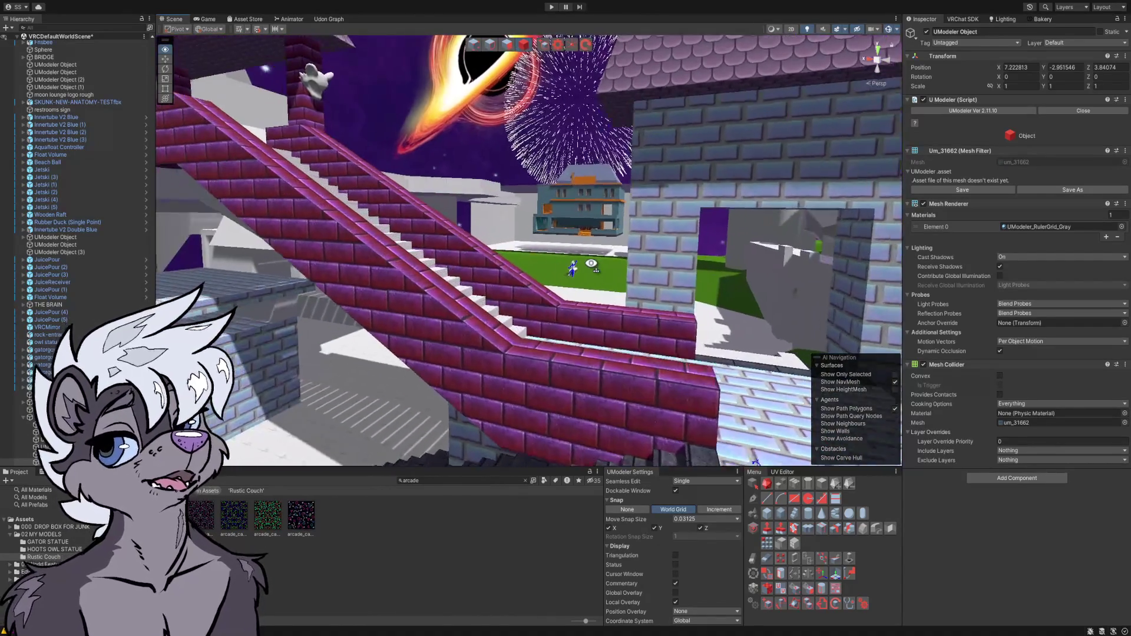
{"action": "key", "text": "w"}
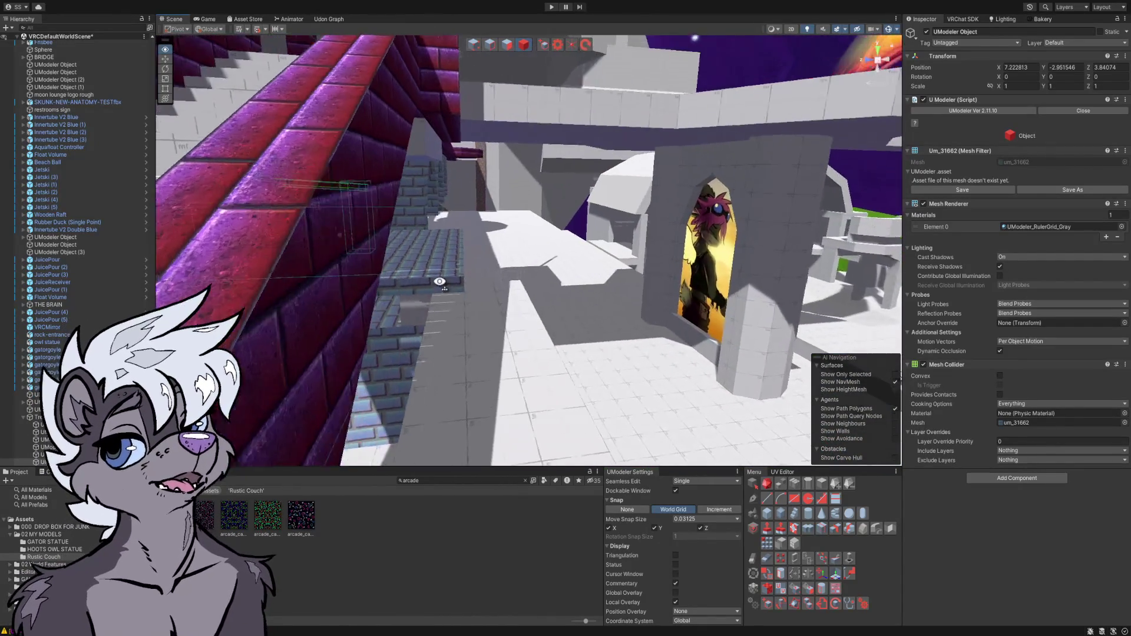
{"action": "key", "text": "w"}
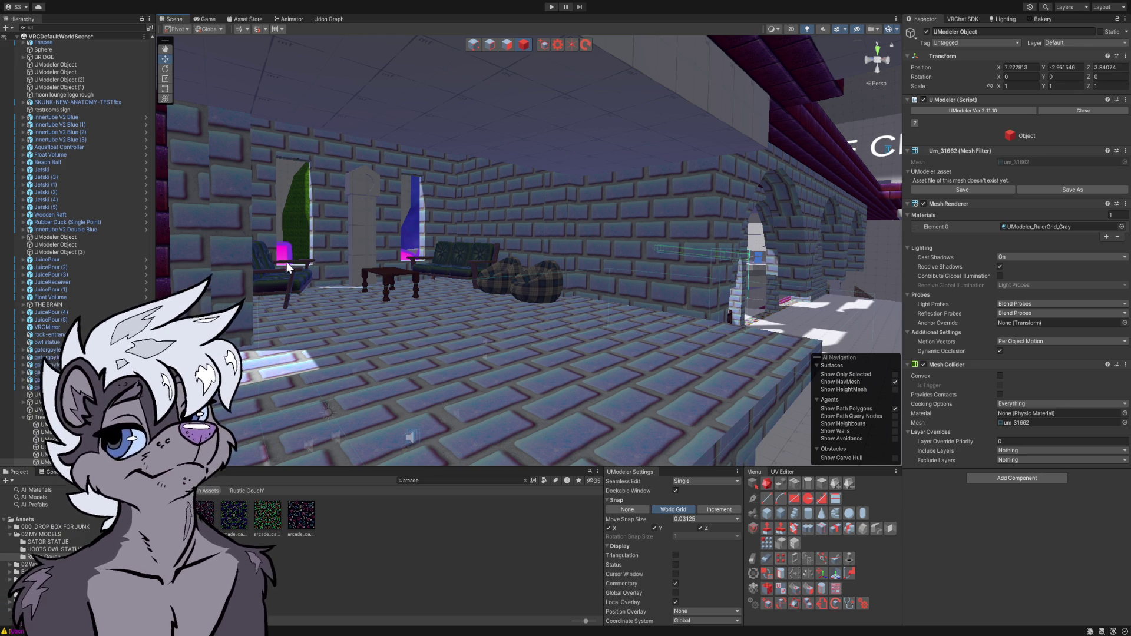
- Turn the Scene view out of the lounge toward the grey courtyard beneath the castle towers
{"action": "mouse_move", "coordinate": [398, 247]}
{"action": "left_mouse_down"}
{"action": "mouse_move", "coordinate": [341, 277]}
{"action": "mouse_move", "coordinate": [575, 271]}
{"action": "mouse_move", "coordinate": [518, 273]}
{"action": "mouse_move", "coordinate": [555, 249]}
{"action": "mouse_move", "coordinate": [606, 263]}
{"action": "mouse_move", "coordinate": [590, 273]}
{"action": "mouse_move", "coordinate": [677, 257]}
{"action": "mouse_move", "coordinate": [950, 249]}
{"action": "mouse_move", "coordinate": [1034, 222]}
{"action": "mouse_move", "coordinate": [954, 235]}
{"action": "mouse_move", "coordinate": [984, 231]}
{"action": "left_mouse_up"}
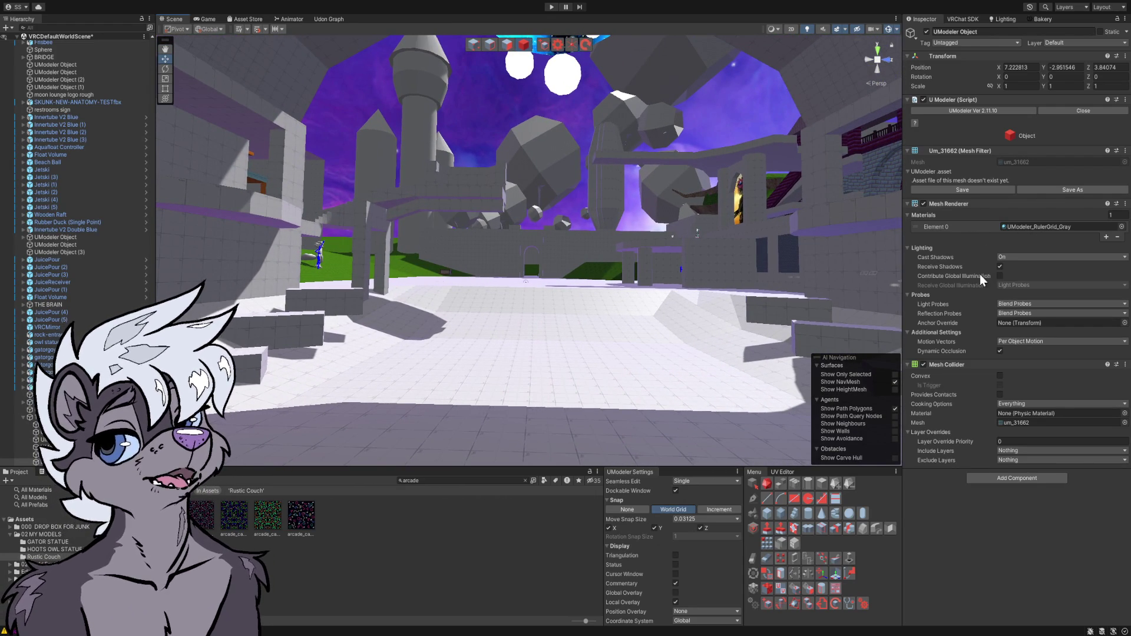
- Fly across the greybox courtyard to the lake with the red jet ski and inner tubes
{"action": "mouse_move", "coordinate": [765, 243]}
{"action": "left_mouse_down"}
{"action": "mouse_move", "coordinate": [722, 252]}
{"action": "mouse_move", "coordinate": [803, 249]}
{"action": "mouse_move", "coordinate": [706, 258]}
{"action": "left_mouse_up"}
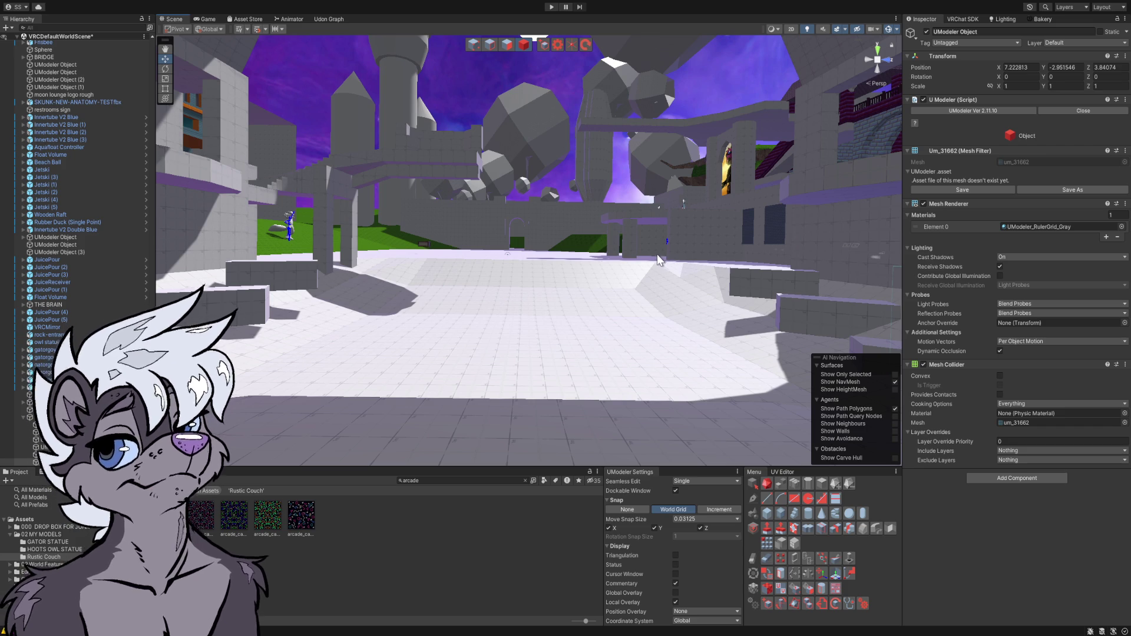
{"action": "mouse_move", "coordinate": [604, 253]}
{"action": "left_mouse_down"}
{"action": "mouse_move", "coordinate": [628, 217]}
{"action": "mouse_move", "coordinate": [664, 238]}
{"action": "left_mouse_up"}
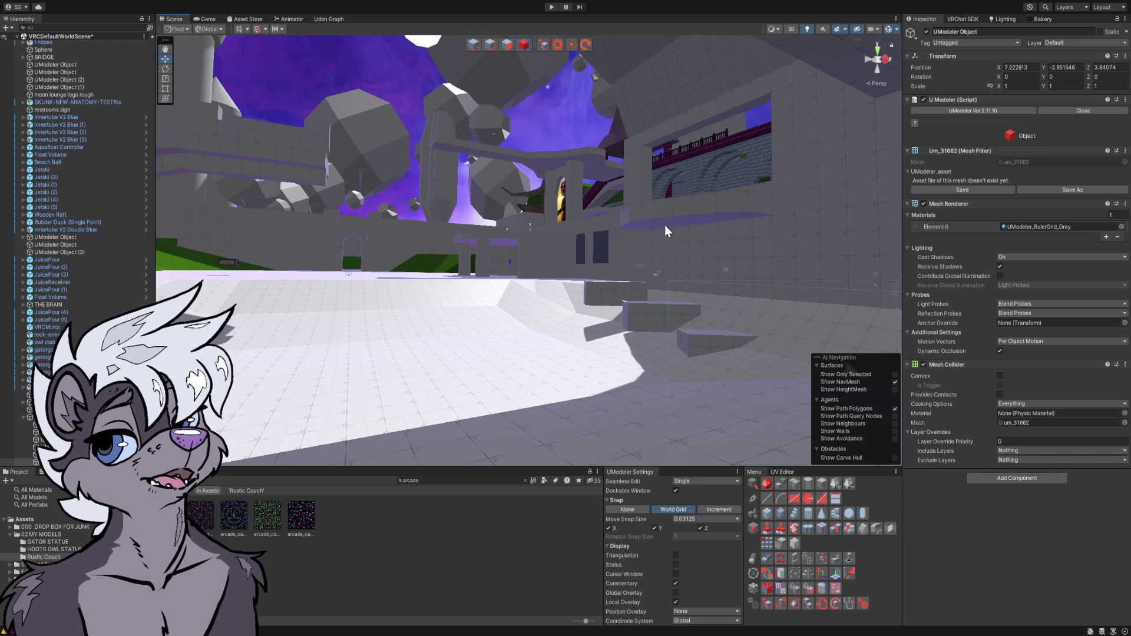
{"action": "mouse_move", "coordinate": [649, 210]}
{"action": "left_mouse_down"}
{"action": "mouse_move", "coordinate": [592, 219]}
{"action": "mouse_move", "coordinate": [716, 209]}
{"action": "mouse_move", "coordinate": [940, 221]}
{"action": "mouse_move", "coordinate": [969, 218]}
{"action": "mouse_move", "coordinate": [821, 215]}
{"action": "mouse_move", "coordinate": [1025, 207]}
{"action": "left_mouse_up"}
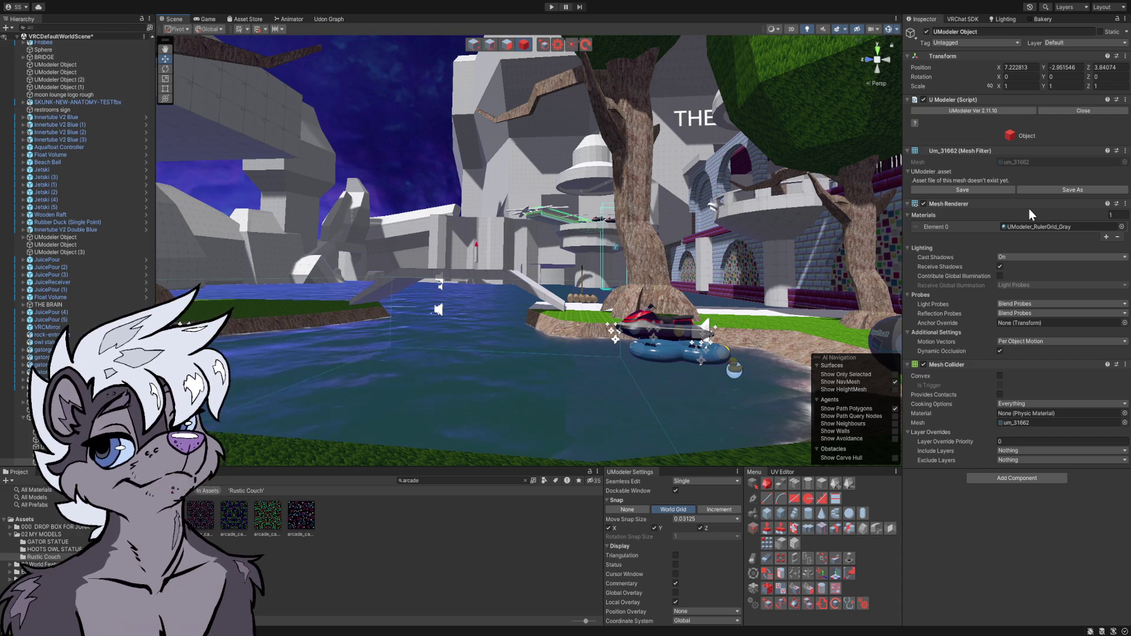
- Orbit to face the giant possum-head gate straight on along the brick path
{"action": "mouse_move", "coordinate": [826, 278]}
{"action": "left_mouse_down"}
{"action": "mouse_move", "coordinate": [811, 272]}
{"action": "mouse_move", "coordinate": [835, 292]}
{"action": "mouse_move", "coordinate": [908, 309]}
{"action": "mouse_move", "coordinate": [1090, 320]}
{"action": "mouse_move", "coordinate": [1050, 317]}
{"action": "left_mouse_up"}
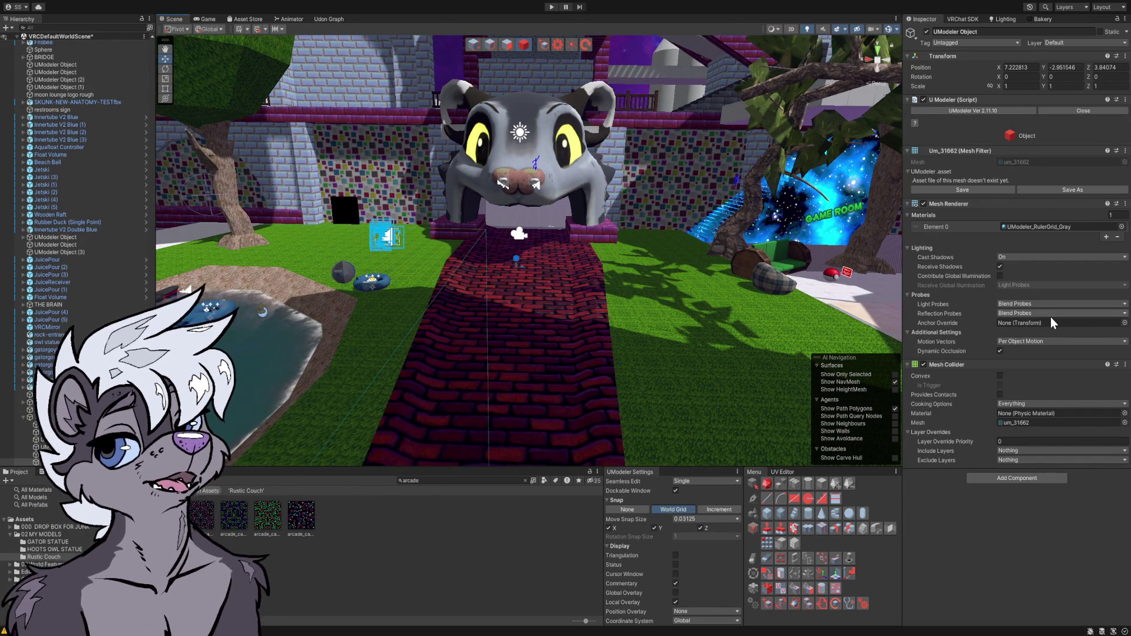
- Turn from the gate past the Game Room portal and couch toward the pond and jet ski
{"action": "mouse_move", "coordinate": [848, 293]}
{"action": "left_mouse_down"}
{"action": "mouse_move", "coordinate": [848, 261]}
{"action": "mouse_move", "coordinate": [693, 249]}
{"action": "mouse_move", "coordinate": [651, 263]}
{"action": "left_mouse_up"}
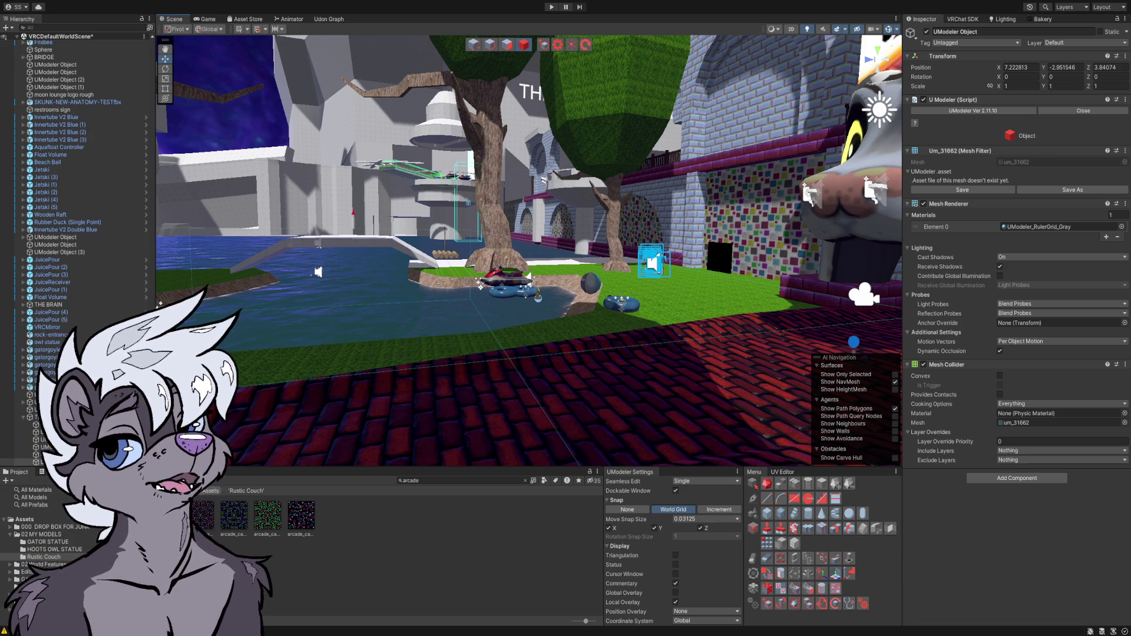
- Fly along the brick path through the tunnel and greybox room, emerging before the Possum Park sign
{"action": "left_click_drag", "start_coordinate": [387, 391], "coordinate": [323, 373]}
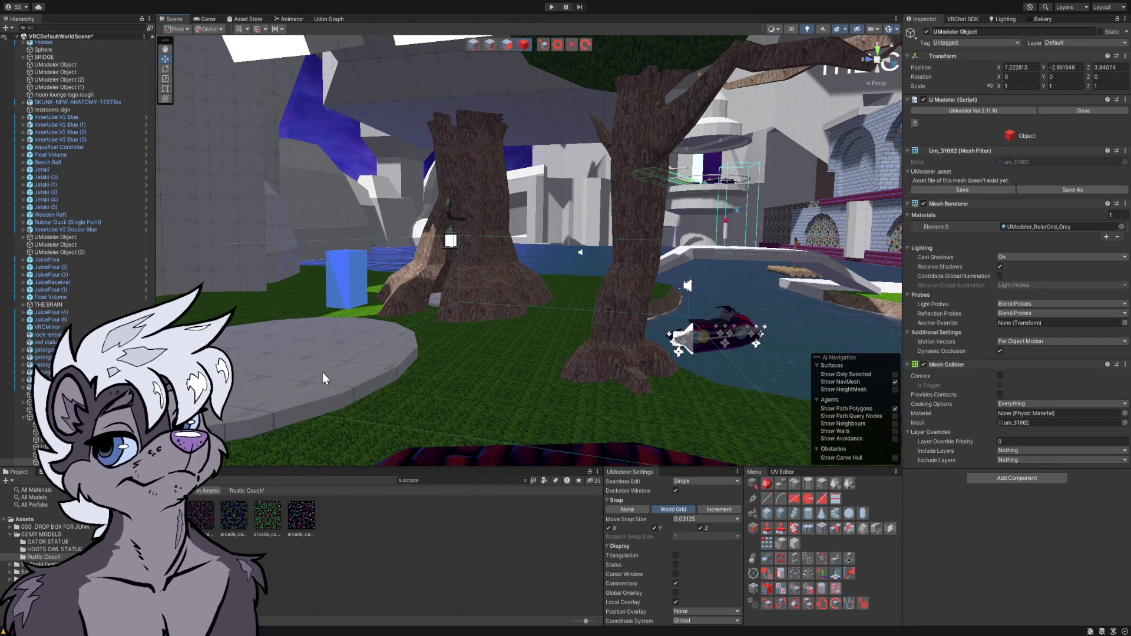
{"action": "mouse_move", "coordinate": [388, 320]}
{"action": "left_mouse_down"}
{"action": "mouse_move", "coordinate": [189, 270]}
{"action": "mouse_move", "coordinate": [349, 337]}
{"action": "mouse_move", "coordinate": [497, 341]}
{"action": "mouse_move", "coordinate": [542, 357]}
{"action": "mouse_move", "coordinate": [535, 348]}
{"action": "left_mouse_up"}
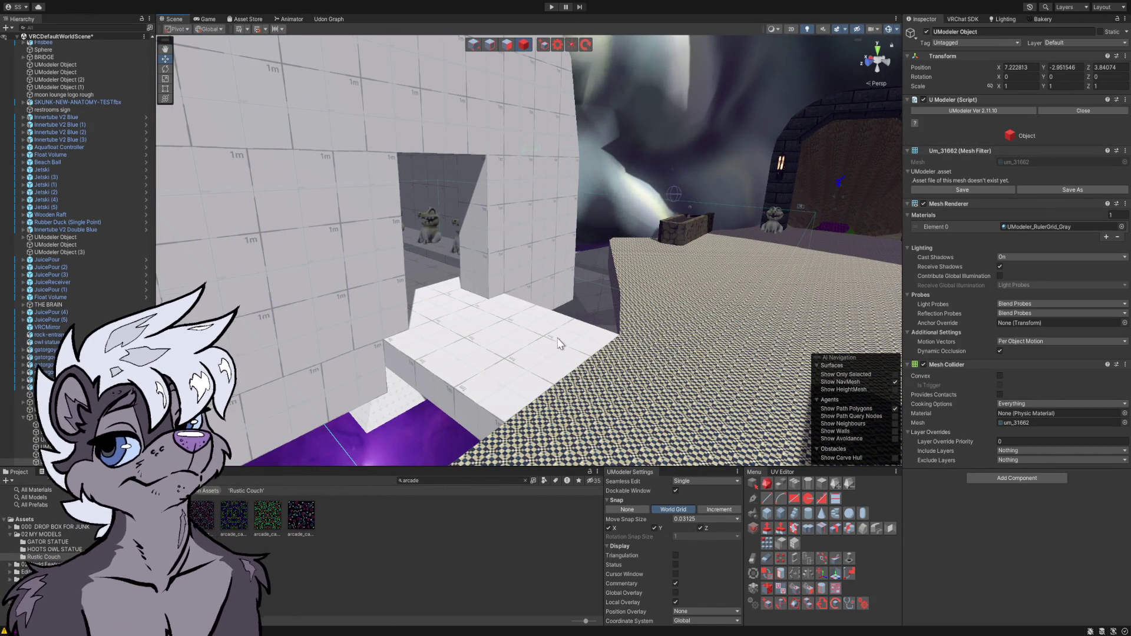
{"action": "mouse_move", "coordinate": [585, 288]}
{"action": "left_mouse_down"}
{"action": "mouse_move", "coordinate": [685, 278]}
{"action": "mouse_move", "coordinate": [695, 266]}
{"action": "mouse_move", "coordinate": [699, 277]}
{"action": "mouse_move", "coordinate": [701, 239]}
{"action": "mouse_move", "coordinate": [658, 218]}
{"action": "left_mouse_up"}
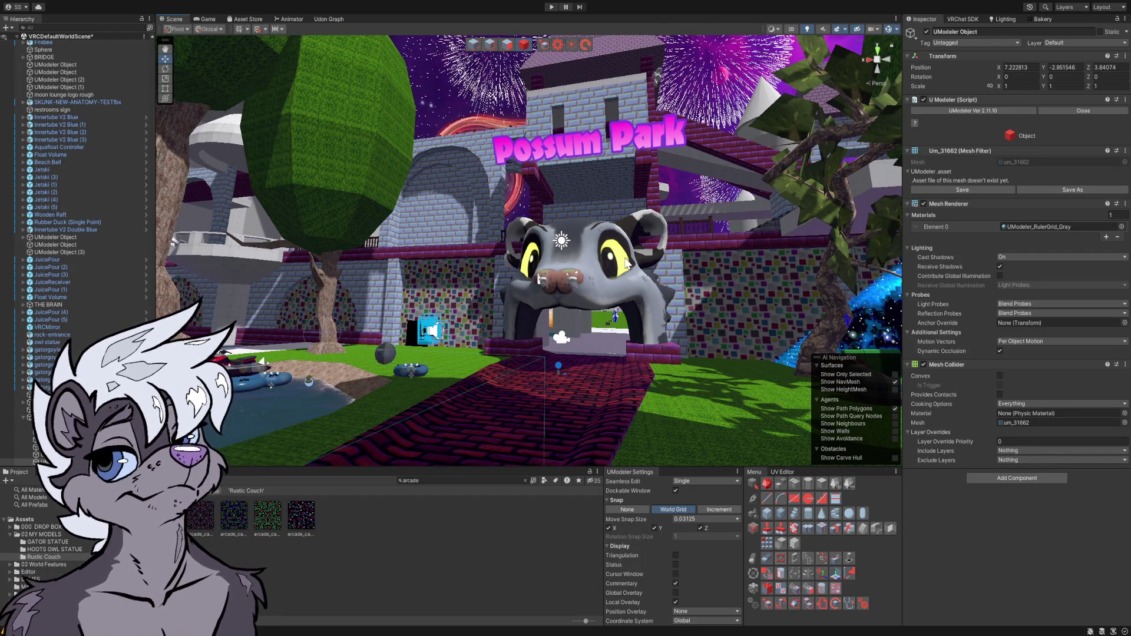
- Fly close to the possum-head gate, circling right then swinging around to face its mouth
{"action": "key", "text": "w"}
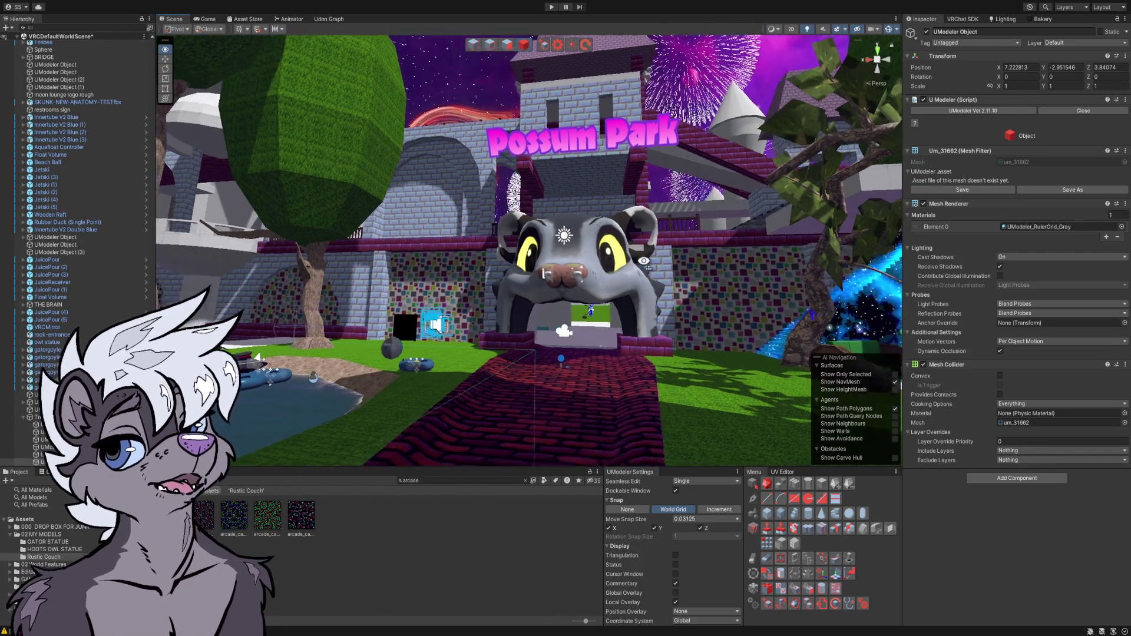
{"action": "key", "text": "d"}
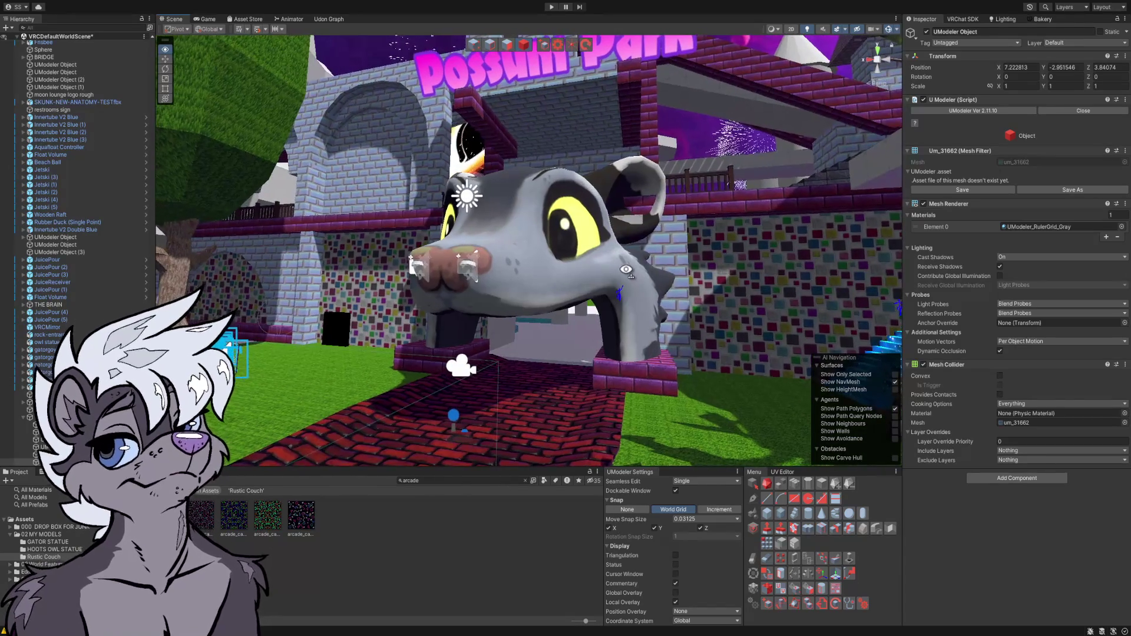
{"action": "key", "text": "d"}
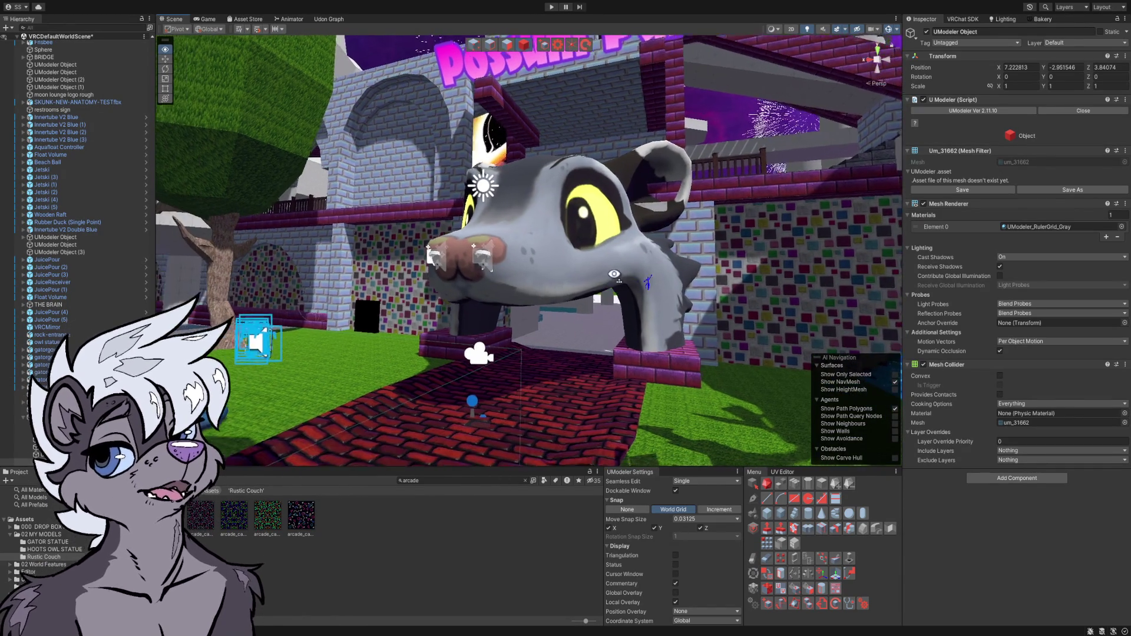
{"action": "key", "text": "a"}
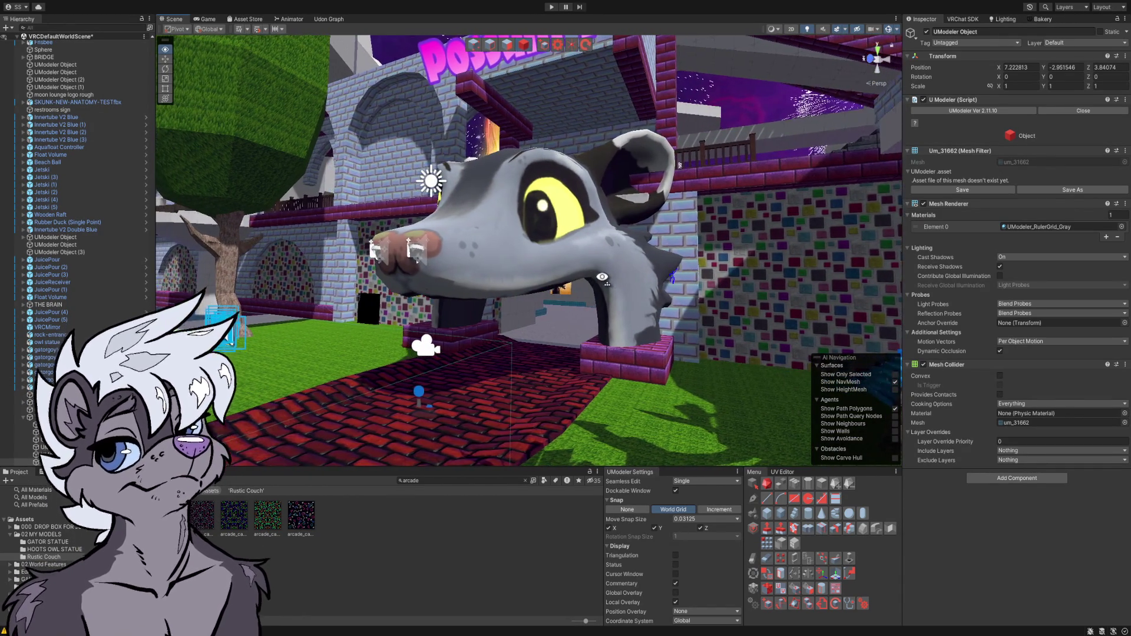
{"action": "key", "text": "w"}
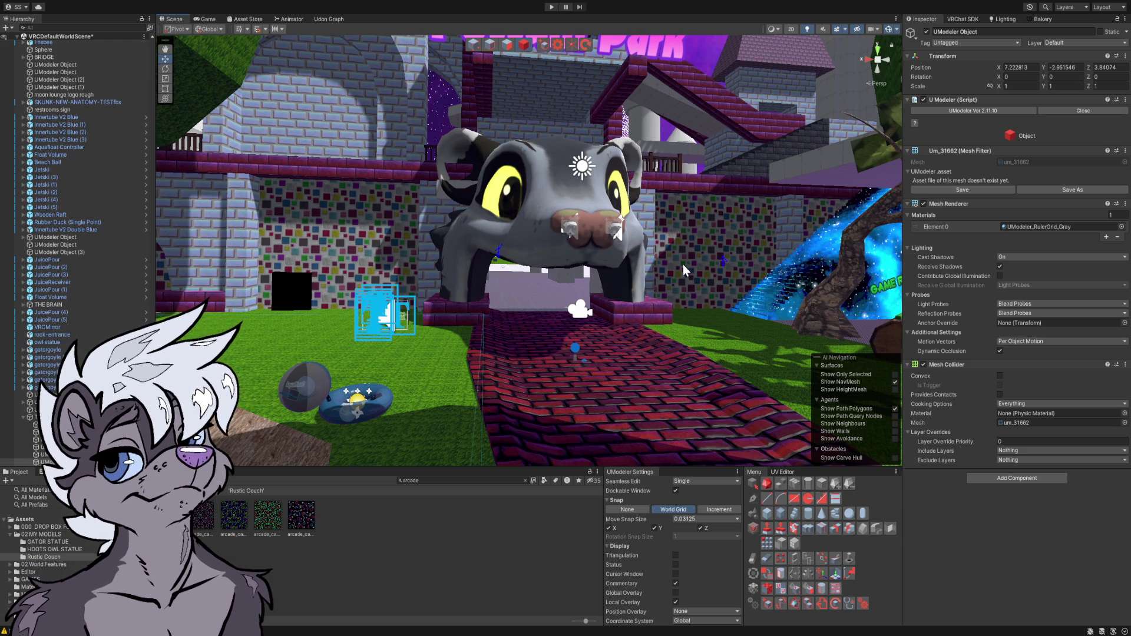
- Turn to face the possum head straight on and orbit slightly around it
{"action": "left_click_drag", "start_coordinate": [636, 275], "coordinate": [593, 276]}
{"action": "mouse_move", "coordinate": [695, 281]}
{"action": "left_mouse_down"}
{"action": "mouse_move", "coordinate": [617, 268]}
{"action": "mouse_move", "coordinate": [706, 281]}
{"action": "left_mouse_up"}
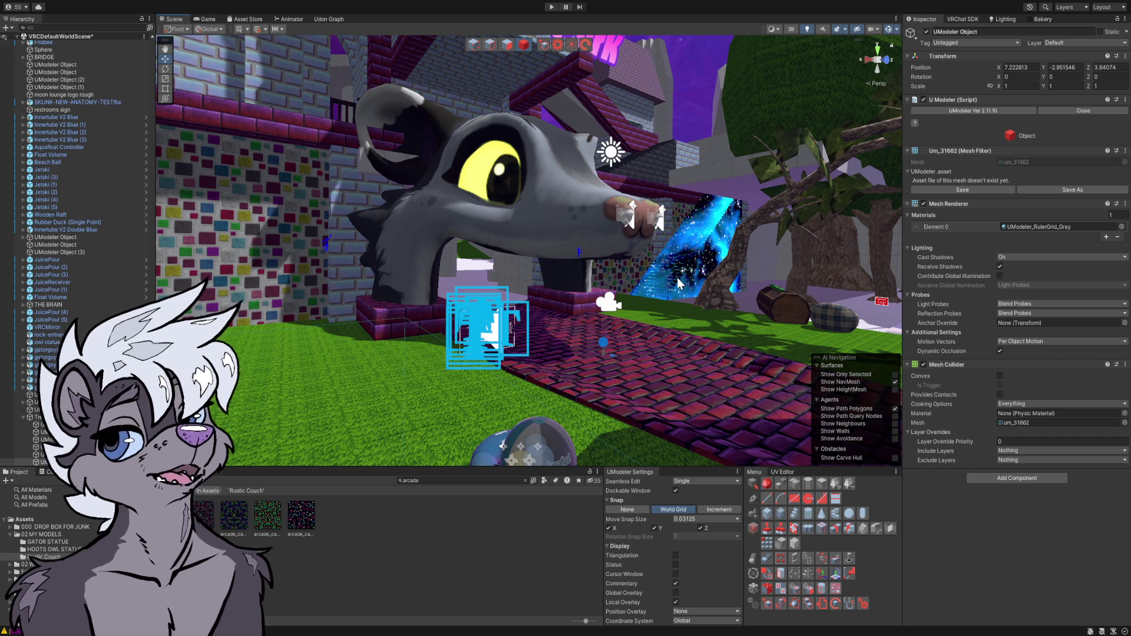
{"action": "left_click_drag", "start_coordinate": [692, 286], "coordinate": [651, 271]}
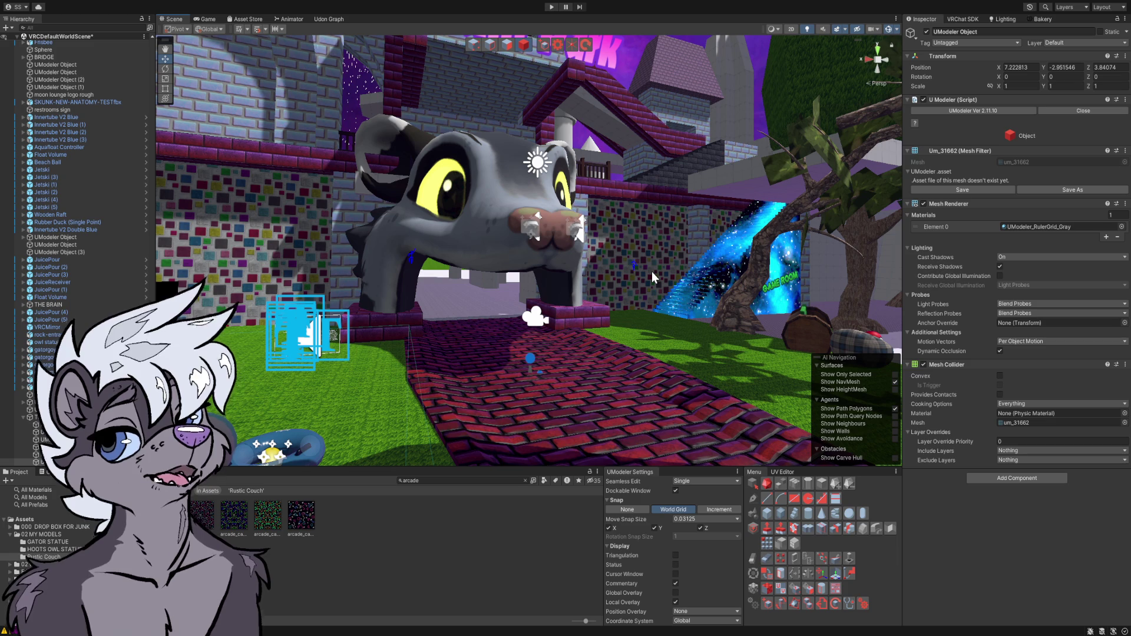
- Orbit further around the possum head and close in on its yellow eyes and fanged nose
{"action": "mouse_move", "coordinate": [600, 210]}
{"action": "left_mouse_down"}
{"action": "mouse_move", "coordinate": [624, 235]}
{"action": "mouse_move", "coordinate": [507, 240]}
{"action": "left_mouse_up"}
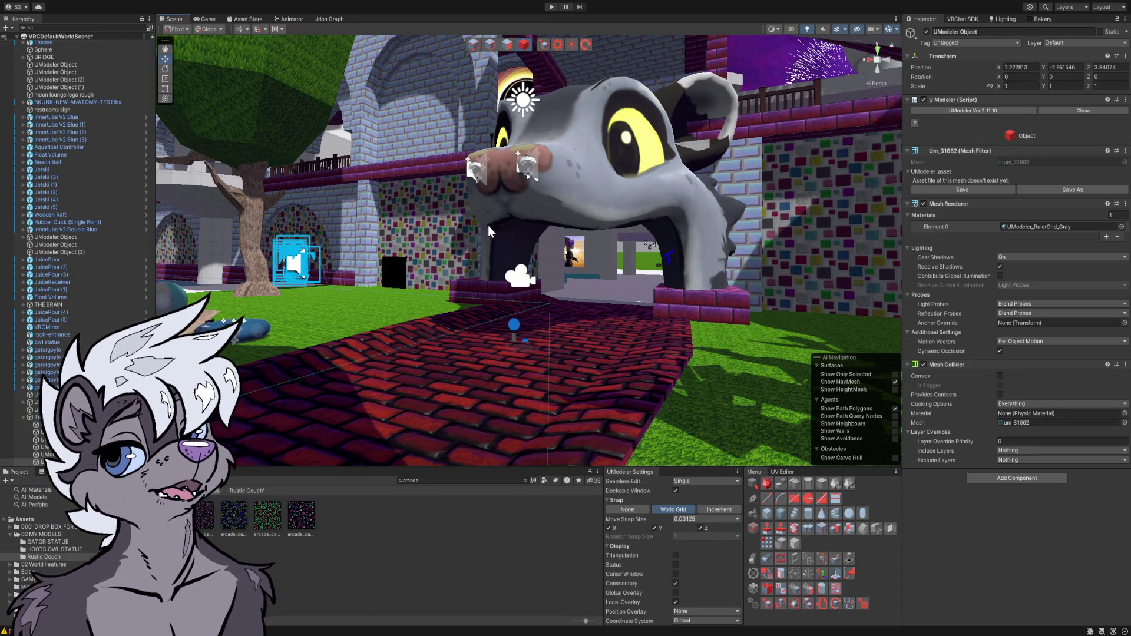
{"action": "left_click_drag", "start_coordinate": [500, 210], "coordinate": [585, 234]}
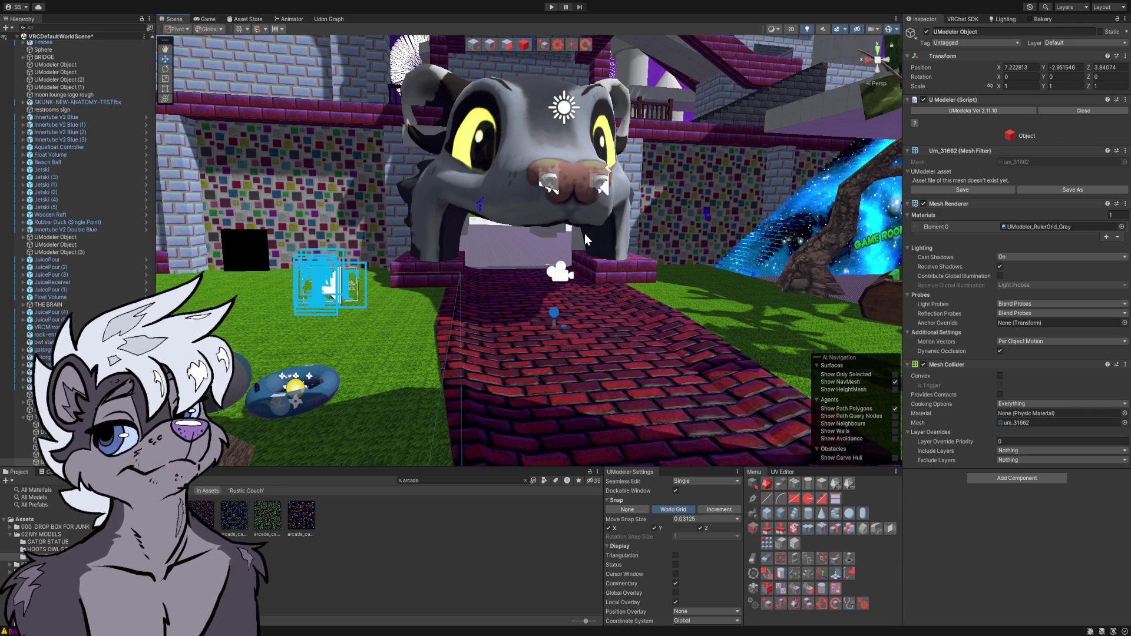
{"action": "mouse_move", "coordinate": [584, 233]}
{"action": "left_mouse_down"}
{"action": "mouse_move", "coordinate": [593, 222]}
{"action": "mouse_move", "coordinate": [520, 232]}
{"action": "left_mouse_up"}
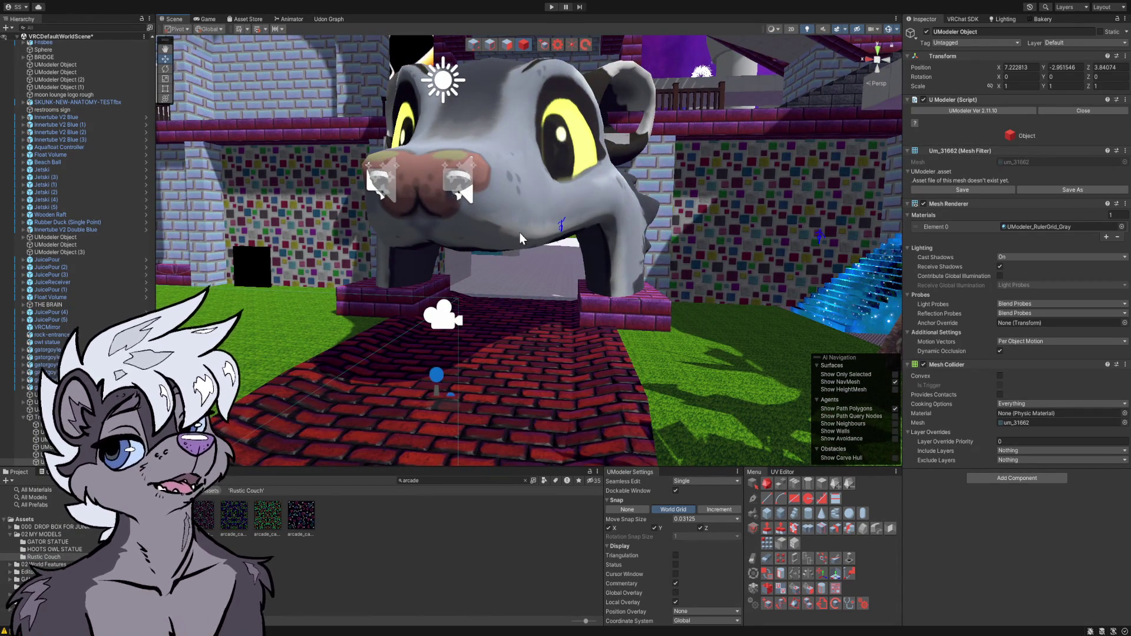
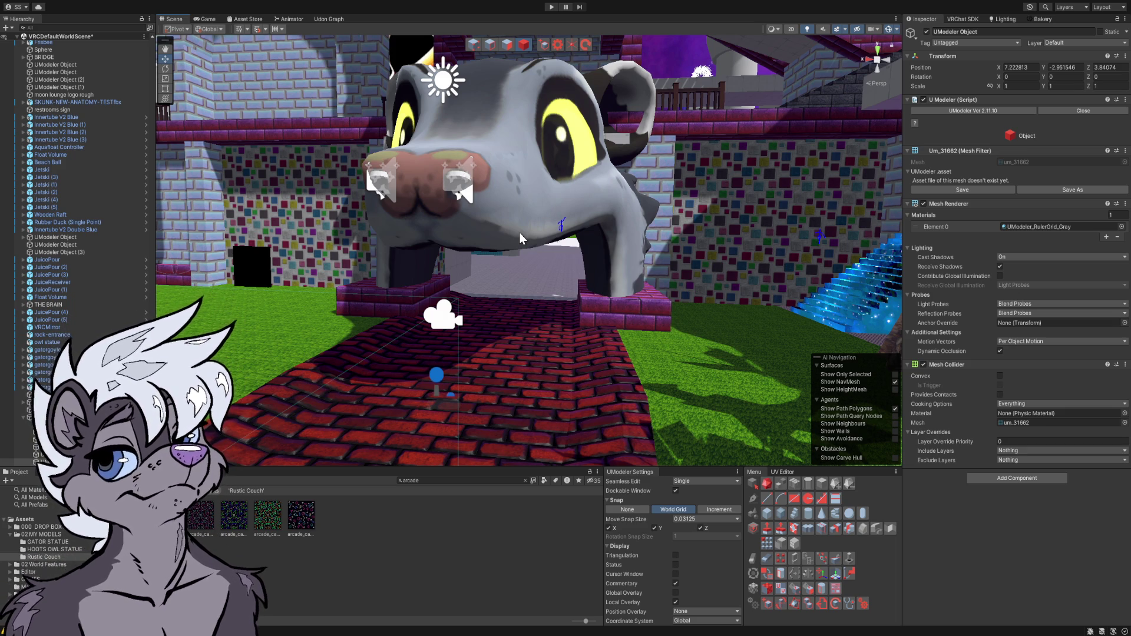
- Circle in around the raccoon-head park entrance and select its model
{"action": "mouse_move", "coordinate": [507, 230]}
{"action": "left_mouse_down"}
{"action": "mouse_move", "coordinate": [579, 213]}
{"action": "mouse_move", "coordinate": [496, 218]}
{"action": "mouse_move", "coordinate": [526, 226]}
{"action": "left_mouse_up"}
{"action": "left_click", "coordinate": [580, 203]}
{"action": "left_click", "coordinate": [484, 518]}
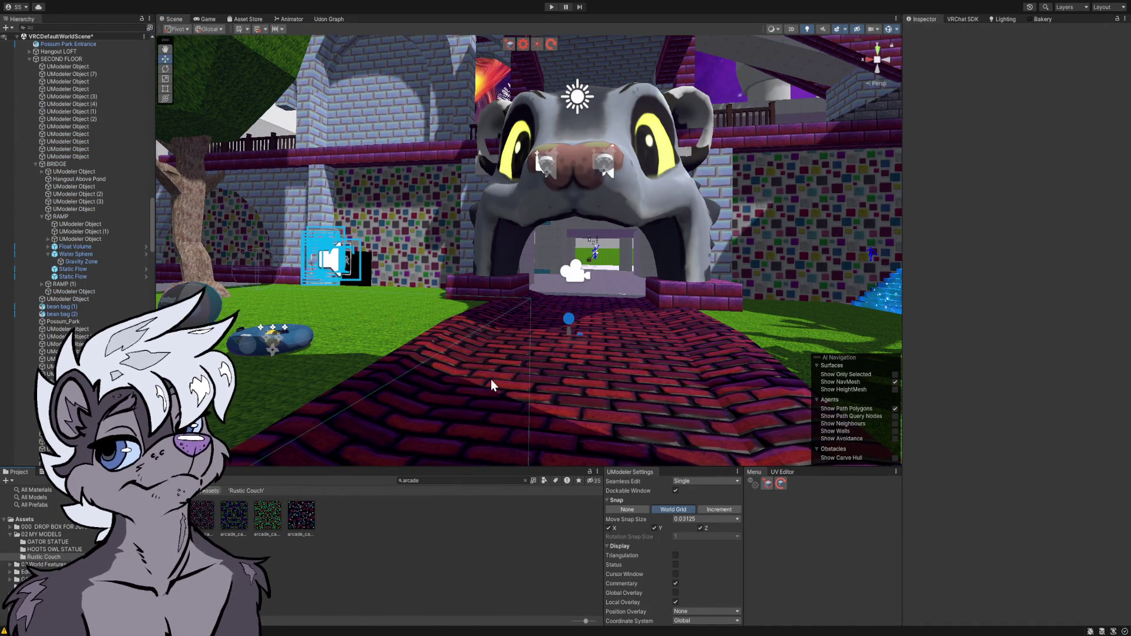
{"action": "left_click_drag", "start_coordinate": [492, 386], "coordinate": [544, 366]}
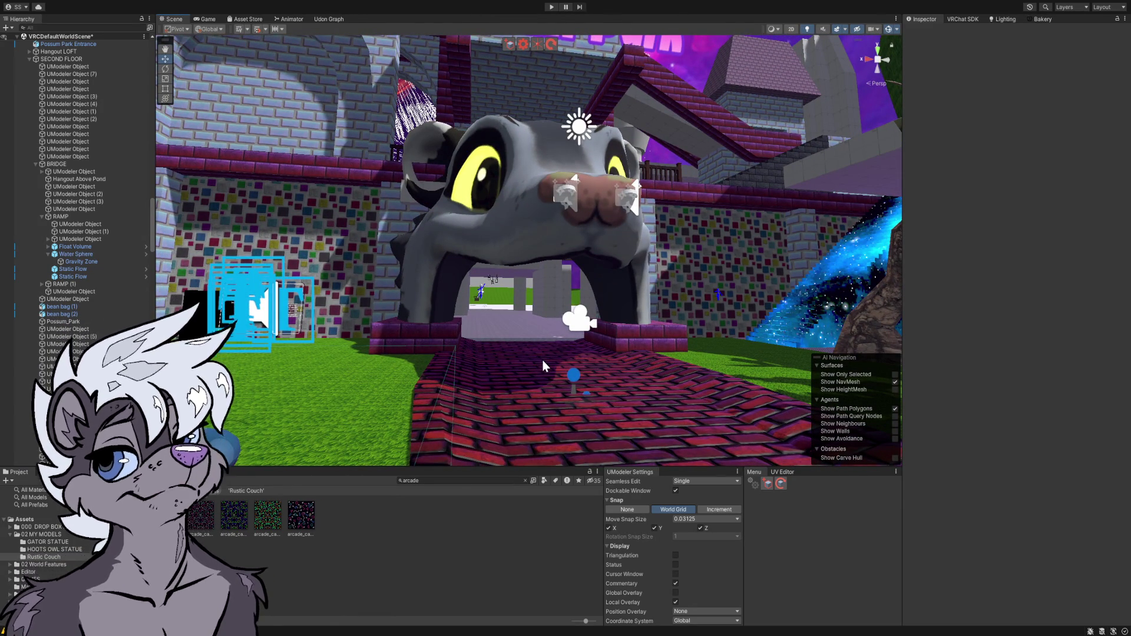
{"action": "mouse_move", "coordinate": [538, 367]}
{"action": "left_mouse_down"}
{"action": "mouse_move", "coordinate": [559, 359]}
{"action": "mouse_move", "coordinate": [450, 364]}
{"action": "mouse_move", "coordinate": [497, 382]}
{"action": "mouse_move", "coordinate": [589, 368]}
{"action": "mouse_move", "coordinate": [605, 405]}
{"action": "mouse_move", "coordinate": [563, 386]}
{"action": "mouse_move", "coordinate": [500, 382]}
{"action": "mouse_move", "coordinate": [643, 401]}
{"action": "mouse_move", "coordinate": [566, 281]}
{"action": "mouse_move", "coordinate": [530, 278]}
{"action": "mouse_move", "coordinate": [409, 312]}
{"action": "mouse_move", "coordinate": [485, 206]}
{"action": "left_mouse_up"}
{"action": "left_click", "coordinate": [563, 277]}
- Tilt the raccoon head's white decoration around its X axis and centre the view on it
{"action": "left_click", "coordinate": [485, 209]}
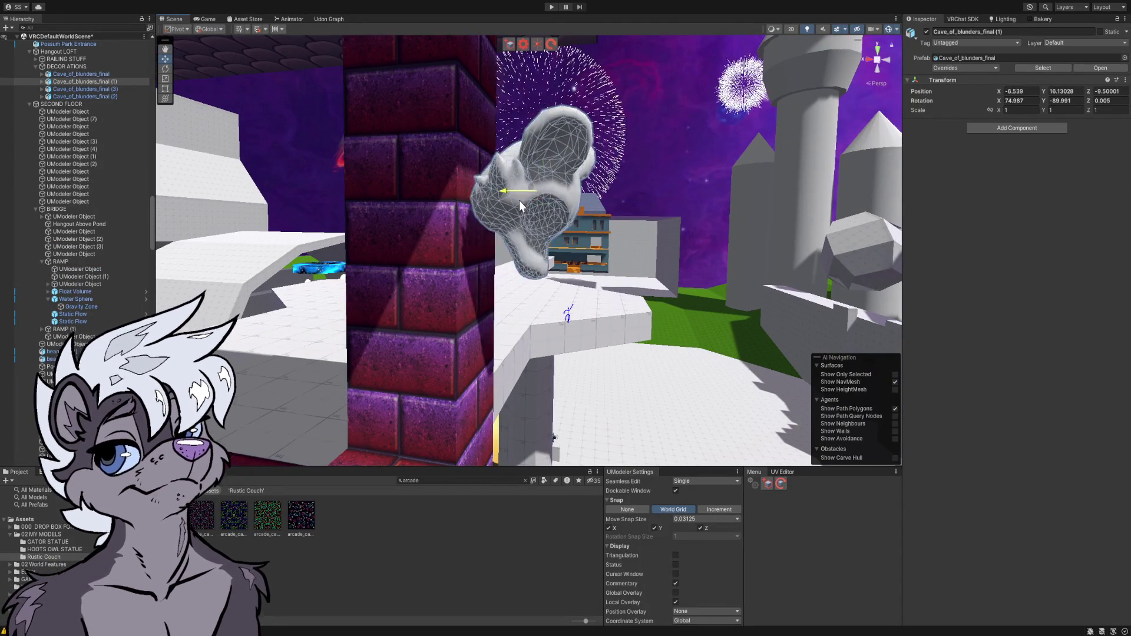
{"action": "key", "text": "e"}
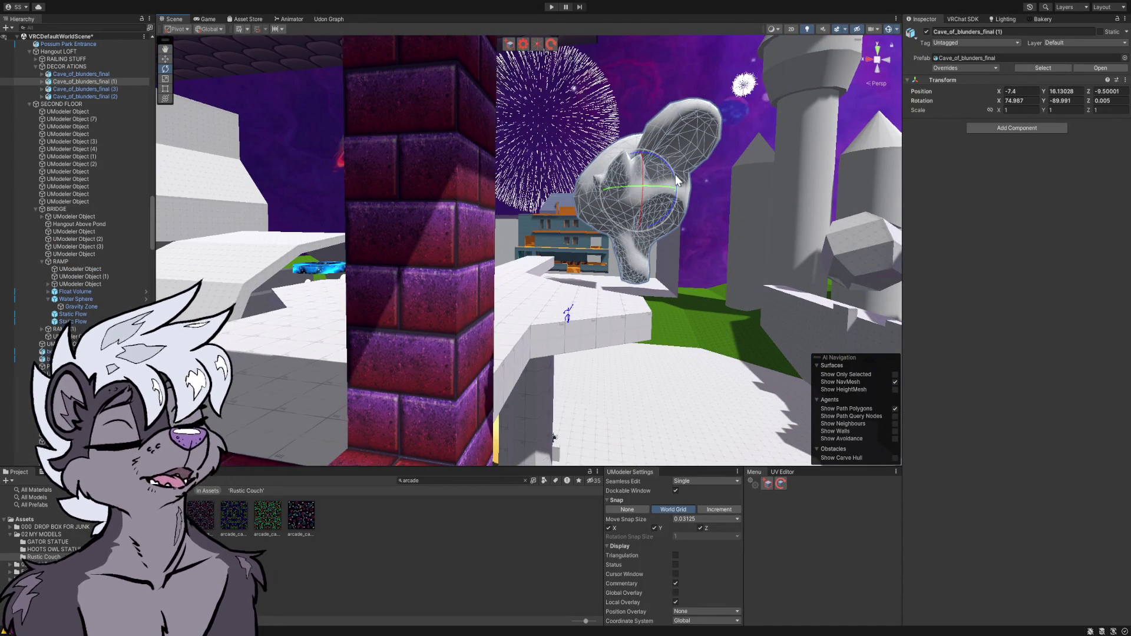
{"action": "mouse_move", "coordinate": [673, 173]}
{"action": "left_mouse_down"}
{"action": "mouse_move", "coordinate": [618, 100]}
{"action": "mouse_move", "coordinate": [486, 182]}
{"action": "left_mouse_up"}
{"action": "mouse_move", "coordinate": [769, 137]}
{"action": "left_mouse_down"}
{"action": "mouse_move", "coordinate": [577, 177]}
{"action": "mouse_move", "coordinate": [791, 156]}
{"action": "mouse_move", "coordinate": [612, 159]}
{"action": "mouse_move", "coordinate": [717, 159]}
{"action": "mouse_move", "coordinate": [688, 177]}
{"action": "mouse_move", "coordinate": [600, 167]}
{"action": "mouse_move", "coordinate": [586, 197]}
{"action": "mouse_move", "coordinate": [636, 189]}
{"action": "mouse_move", "coordinate": [550, 195]}
{"action": "mouse_move", "coordinate": [537, 188]}
{"action": "mouse_move", "coordinate": [582, 196]}
{"action": "mouse_move", "coordinate": [598, 162]}
{"action": "mouse_move", "coordinate": [535, 167]}
{"action": "mouse_move", "coordinate": [519, 230]}
{"action": "mouse_move", "coordinate": [535, 259]}
{"action": "mouse_move", "coordinate": [532, 237]}
{"action": "left_mouse_up"}
{"action": "left_click", "coordinate": [557, 178]}
{"action": "left_click", "coordinate": [537, 189]}
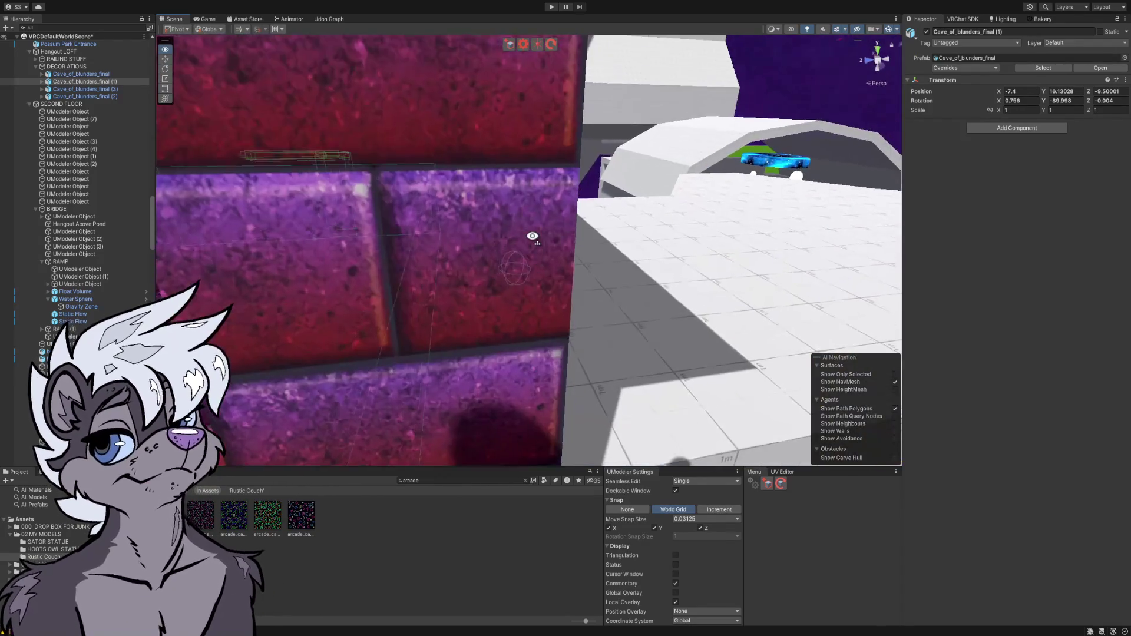
{"action": "key", "text": "f"}
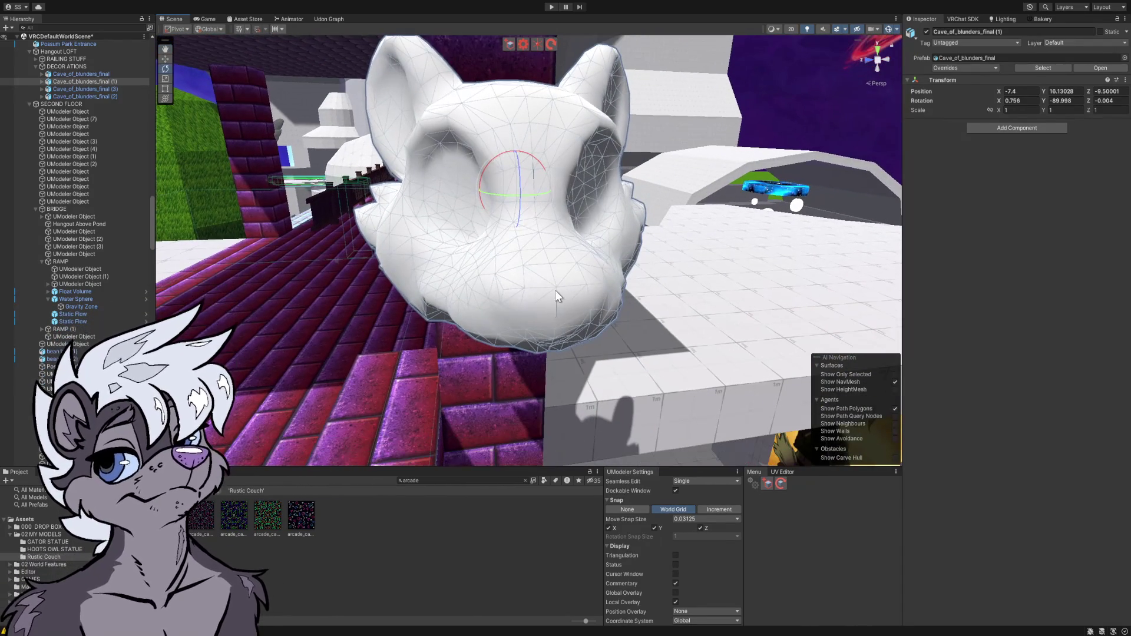
- Reselect the white head decoration from a wider view of the pillar
{"action": "left_click", "coordinate": [471, 532]}
{"action": "left_click_drag", "start_coordinate": [530, 353], "coordinate": [557, 325]}
{"action": "left_click", "coordinate": [558, 326]}
{"action": "left_click", "coordinate": [558, 326]}
{"action": "left_click", "coordinate": [558, 326]}
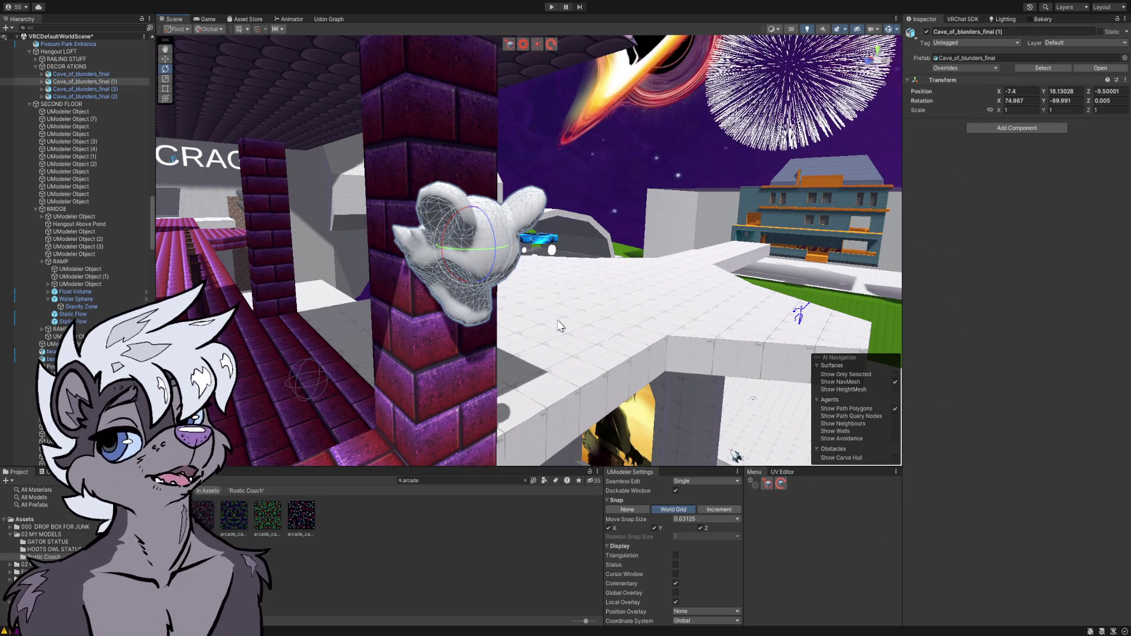
- Fly into the restroom, then select the blue octagon and the urinal's teleport trigger box
{"action": "left_click_drag", "start_coordinate": [548, 322], "coordinate": [468, 335]}
{"action": "mouse_move", "coordinate": [731, 159]}
{"action": "left_mouse_down"}
{"action": "mouse_move", "coordinate": [600, 151]}
{"action": "mouse_move", "coordinate": [530, 86]}
{"action": "mouse_move", "coordinate": [518, 88]}
{"action": "mouse_move", "coordinate": [690, 105]}
{"action": "mouse_move", "coordinate": [687, 94]}
{"action": "mouse_move", "coordinate": [672, 219]}
{"action": "mouse_move", "coordinate": [887, 126]}
{"action": "left_mouse_up"}
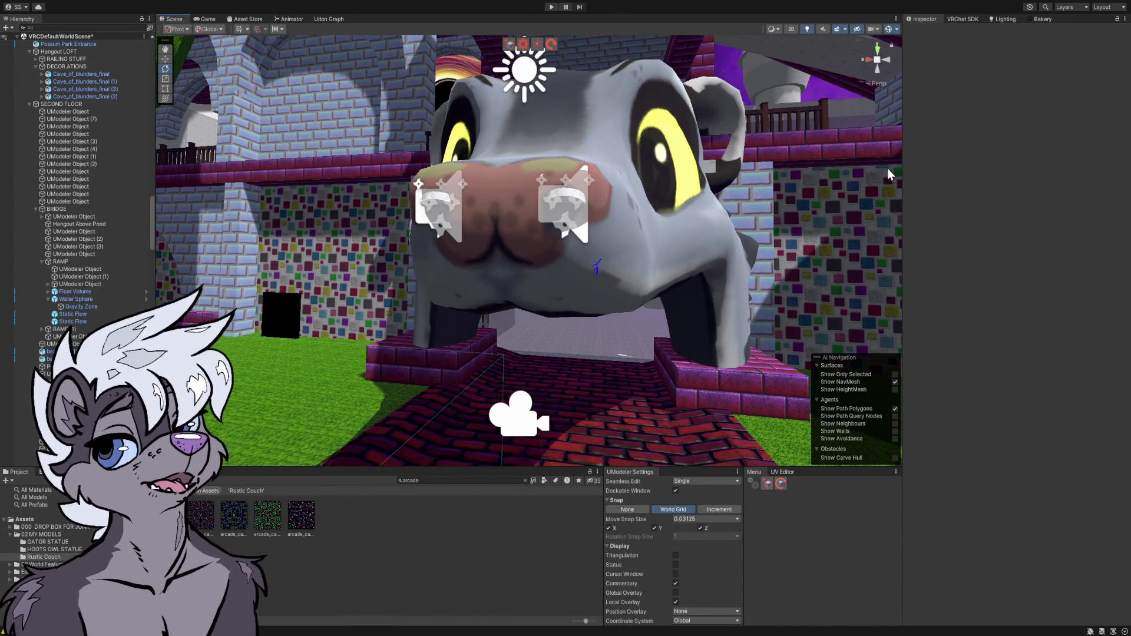
{"action": "mouse_move", "coordinate": [824, 226]}
{"action": "left_mouse_down"}
{"action": "mouse_move", "coordinate": [703, 252]}
{"action": "mouse_move", "coordinate": [499, 253]}
{"action": "mouse_move", "coordinate": [391, 240]}
{"action": "mouse_move", "coordinate": [187, 262]}
{"action": "mouse_move", "coordinate": [22, 253]}
{"action": "mouse_move", "coordinate": [353, 308]}
{"action": "mouse_move", "coordinate": [330, 341]}
{"action": "mouse_move", "coordinate": [321, 323]}
{"action": "mouse_move", "coordinate": [321, 336]}
{"action": "mouse_move", "coordinate": [406, 315]}
{"action": "left_mouse_up"}
{"action": "left_click", "coordinate": [454, 287]}
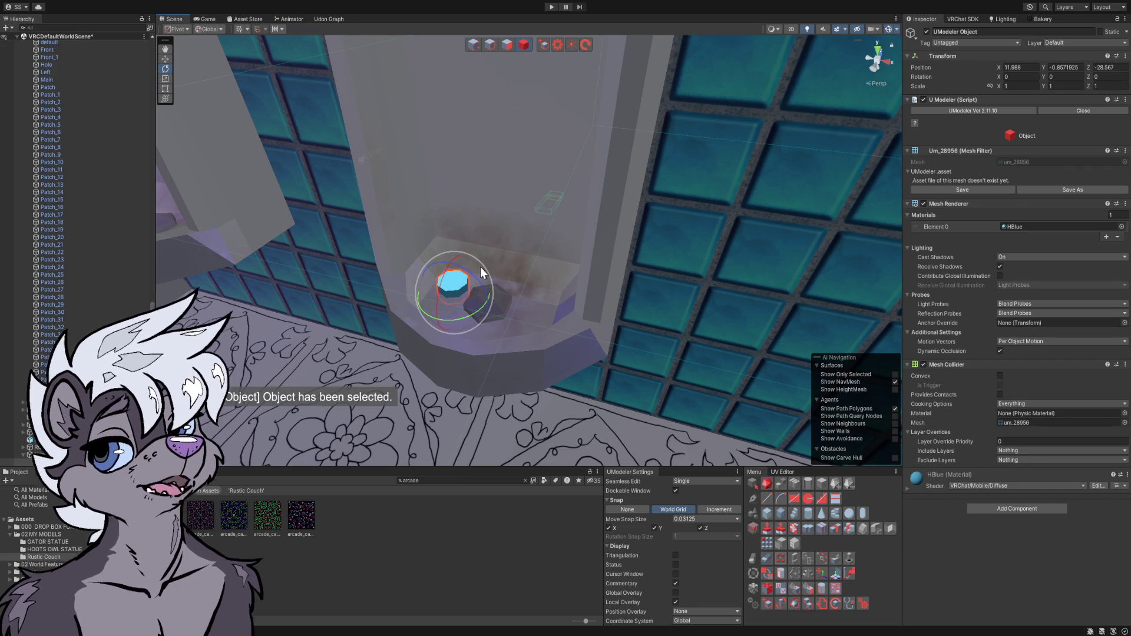
{"action": "mouse_move", "coordinate": [496, 281]}
{"action": "left_mouse_down"}
{"action": "mouse_move", "coordinate": [495, 252]}
{"action": "mouse_move", "coordinate": [517, 247]}
{"action": "mouse_move", "coordinate": [353, 245]}
{"action": "mouse_move", "coordinate": [119, 199]}
{"action": "mouse_move", "coordinate": [385, 207]}
{"action": "left_mouse_up"}
{"action": "left_click", "coordinate": [469, 231]}
{"action": "mouse_move", "coordinate": [468, 231]}
{"action": "left_mouse_down"}
{"action": "mouse_move", "coordinate": [495, 161]}
{"action": "mouse_move", "coordinate": [509, 264]}
{"action": "mouse_move", "coordinate": [514, 249]}
{"action": "mouse_move", "coordinate": [495, 237]}
{"action": "mouse_move", "coordinate": [453, 232]}
{"action": "mouse_move", "coordinate": [470, 355]}
{"action": "left_mouse_up"}
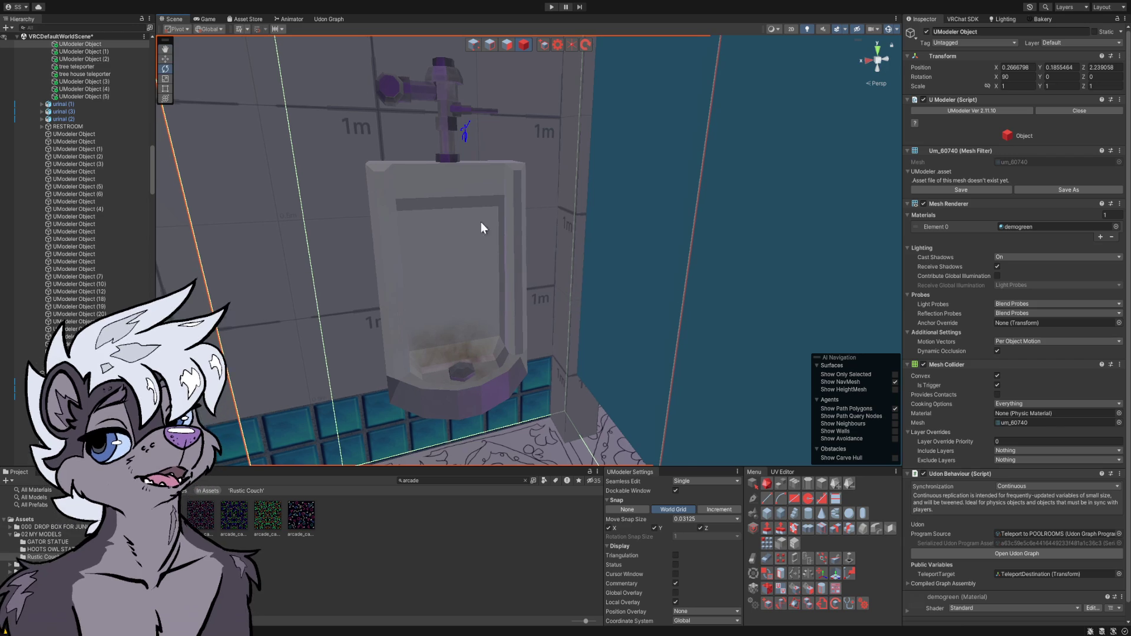
{"action": "mouse_move", "coordinate": [457, 263]}
{"action": "left_mouse_down"}
{"action": "mouse_move", "coordinate": [458, 275]}
{"action": "mouse_move", "coordinate": [283, 222]}
{"action": "mouse_move", "coordinate": [158, 226]}
{"action": "mouse_move", "coordinate": [294, 320]}
{"action": "mouse_move", "coordinate": [354, 334]}
{"action": "mouse_move", "coordinate": [366, 331]}
{"action": "mouse_move", "coordinate": [271, 257]}
{"action": "mouse_move", "coordinate": [110, 246]}
{"action": "mouse_move", "coordinate": [77, 231]}
{"action": "mouse_move", "coordinate": [374, 220]}
{"action": "mouse_move", "coordinate": [560, 250]}
{"action": "left_mouse_up"}
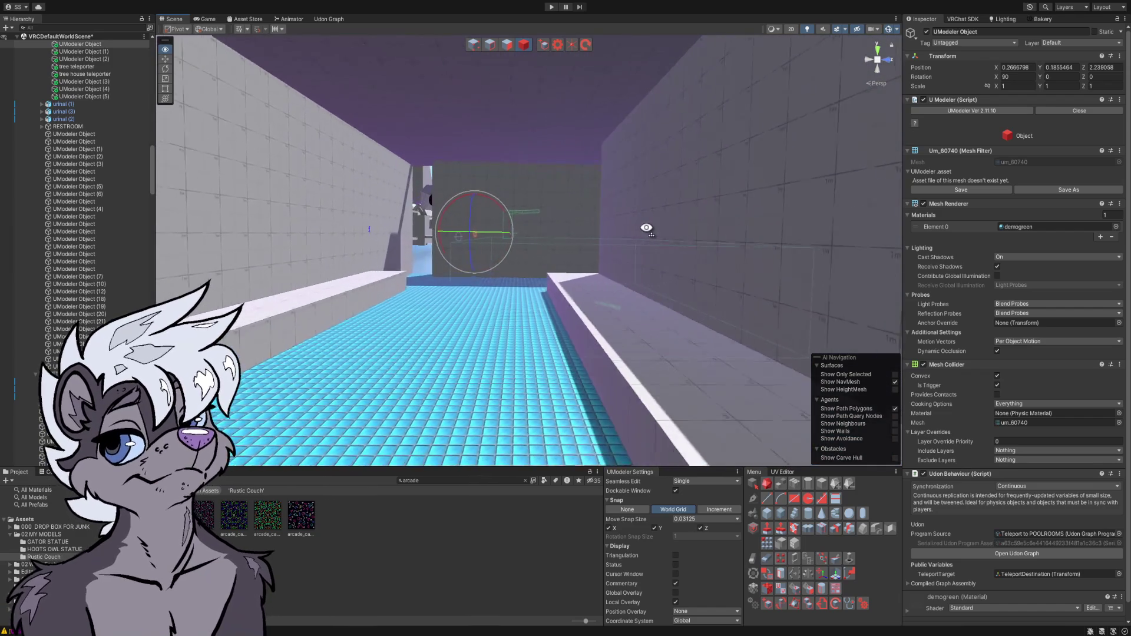
{"action": "mouse_move", "coordinate": [910, 248]}
{"action": "left_mouse_down"}
{"action": "mouse_move", "coordinate": [1006, 242]}
{"action": "mouse_move", "coordinate": [968, 229]}
{"action": "mouse_move", "coordinate": [771, 216]}
{"action": "mouse_move", "coordinate": [747, 220]}
{"action": "mouse_move", "coordinate": [709, 268]}
{"action": "mouse_move", "coordinate": [439, 268]}
{"action": "mouse_move", "coordinate": [43, 244]}
{"action": "mouse_move", "coordinate": [1070, 216]}
{"action": "mouse_move", "coordinate": [1071, 161]}
{"action": "mouse_move", "coordinate": [1076, 246]}
{"action": "left_mouse_up"}
{"action": "left_click_drag", "start_coordinate": [1074, 284], "coordinate": [1094, 264]}
{"action": "mouse_move", "coordinate": [46, 256]}
{"action": "left_mouse_down"}
{"action": "mouse_move", "coordinate": [41, 236]}
{"action": "mouse_move", "coordinate": [1064, 133]}
{"action": "mouse_move", "coordinate": [1063, 52]}
{"action": "mouse_move", "coordinate": [1119, 56]}
{"action": "mouse_move", "coordinate": [1099, 167]}
{"action": "mouse_move", "coordinate": [115, 208]}
{"action": "mouse_move", "coordinate": [157, 231]}
{"action": "mouse_move", "coordinate": [314, 219]}
{"action": "mouse_move", "coordinate": [355, 139]}
{"action": "mouse_move", "coordinate": [391, 106]}
{"action": "mouse_move", "coordinate": [294, 183]}
{"action": "mouse_move", "coordinate": [139, 256]}
{"action": "mouse_move", "coordinate": [20, 239]}
{"action": "mouse_move", "coordinate": [217, 285]}
{"action": "mouse_move", "coordinate": [259, 312]}
{"action": "mouse_move", "coordinate": [371, 339]}
{"action": "mouse_move", "coordinate": [377, 166]}
{"action": "left_mouse_up"}
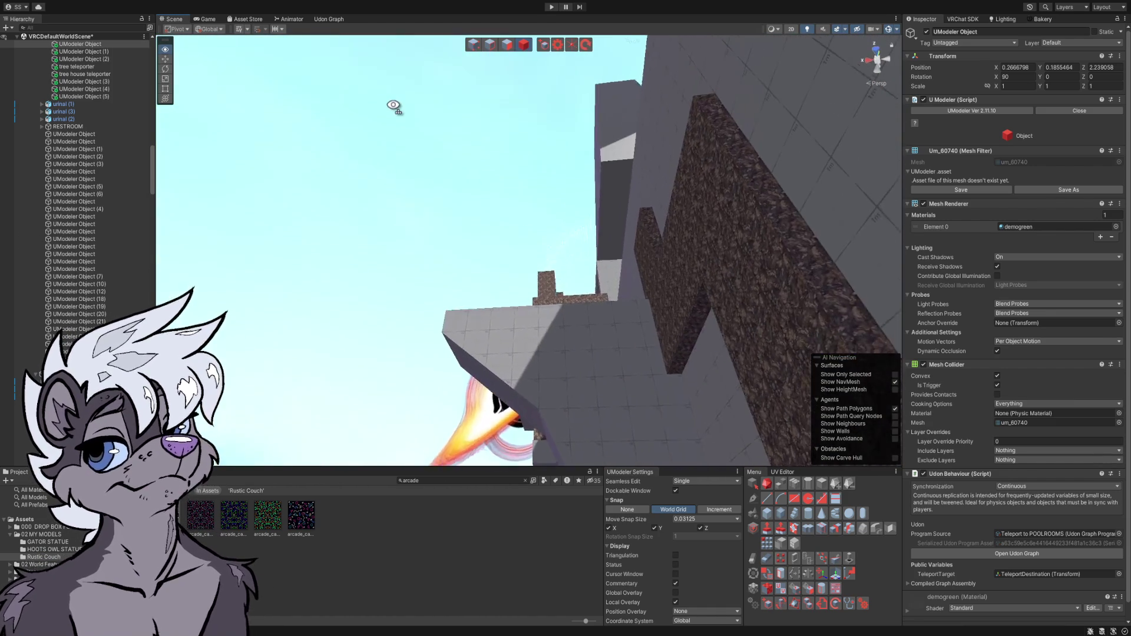
{"action": "mouse_move", "coordinate": [594, 40]}
{"action": "left_mouse_down"}
{"action": "mouse_move", "coordinate": [601, 64]}
{"action": "mouse_move", "coordinate": [851, 147]}
{"action": "left_mouse_up"}
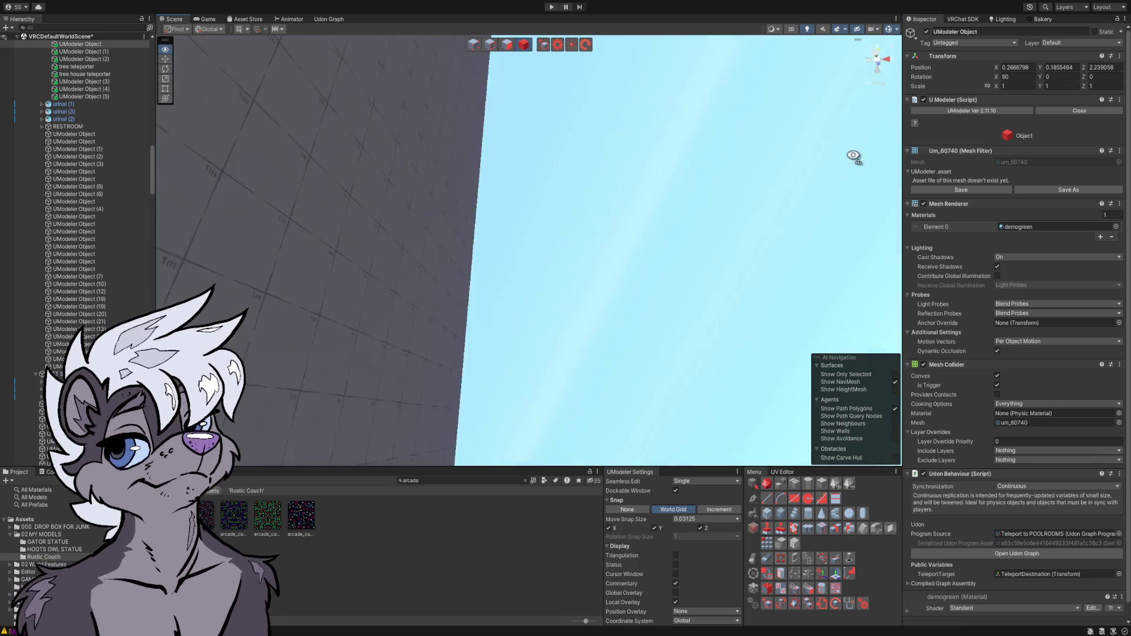
{"action": "mouse_move", "coordinate": [893, 260]}
{"action": "left_mouse_down"}
{"action": "mouse_move", "coordinate": [1092, 298]}
{"action": "mouse_move", "coordinate": [32, 274]}
{"action": "mouse_move", "coordinate": [104, 252]}
{"action": "mouse_move", "coordinate": [134, 222]}
{"action": "mouse_move", "coordinate": [162, 152]}
{"action": "left_mouse_up"}
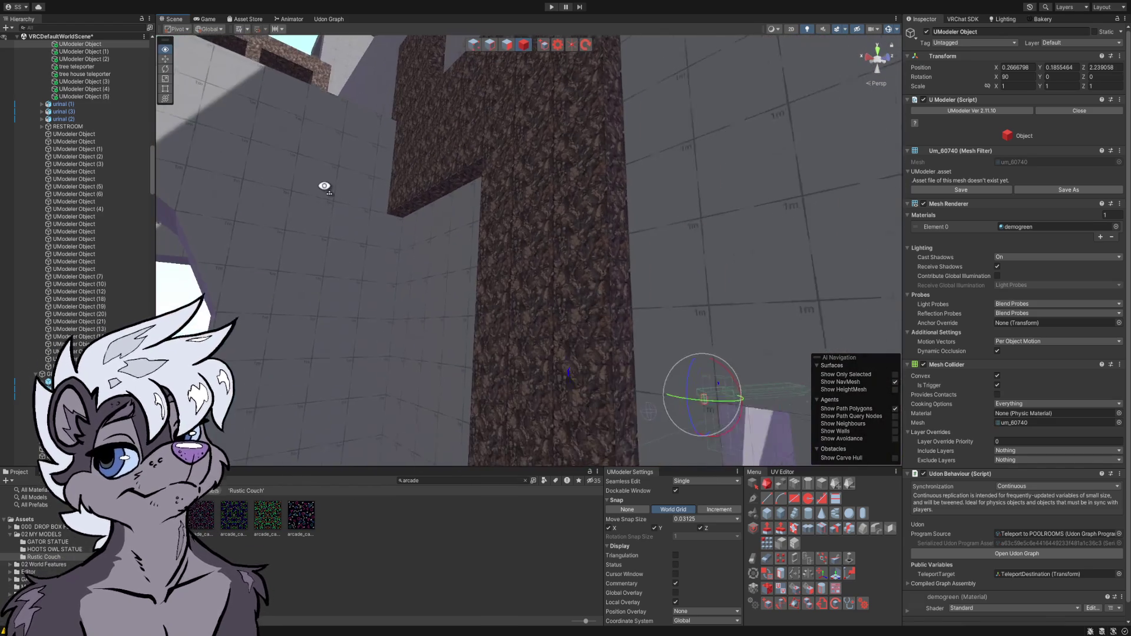
{"action": "mouse_move", "coordinate": [325, 186]}
{"action": "left_mouse_down"}
{"action": "mouse_move", "coordinate": [295, 192]}
{"action": "mouse_move", "coordinate": [523, 277]}
{"action": "mouse_move", "coordinate": [576, 255]}
{"action": "mouse_move", "coordinate": [499, 221]}
{"action": "mouse_move", "coordinate": [424, 276]}
{"action": "mouse_move", "coordinate": [383, 330]}
{"action": "mouse_move", "coordinate": [372, 365]}
{"action": "left_mouse_up"}
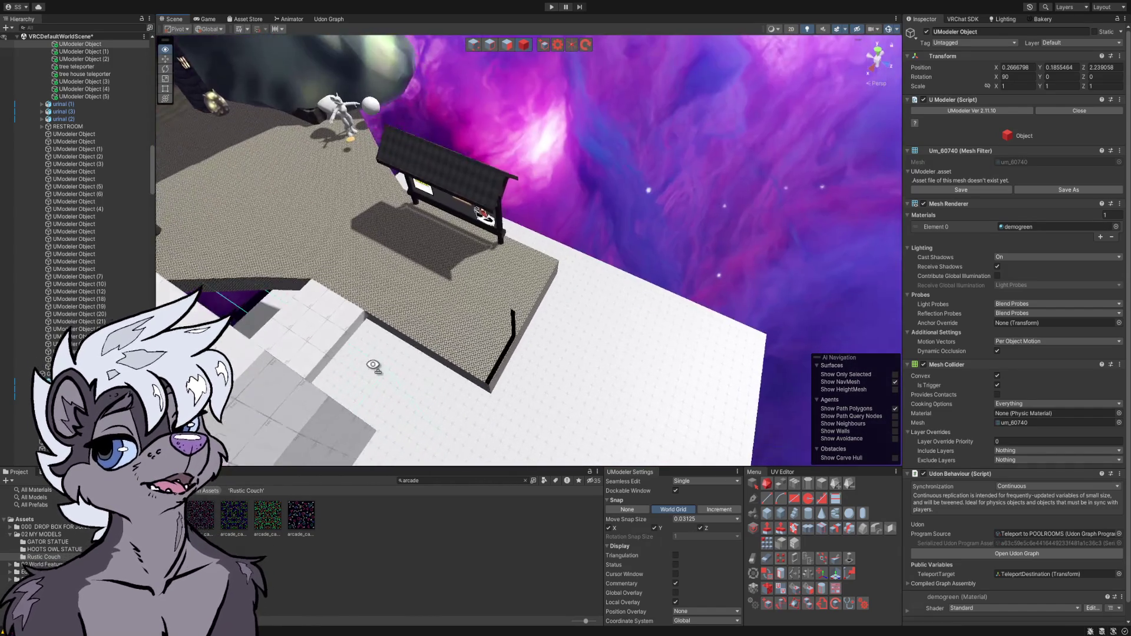
{"action": "scroll", "coordinate": [373, 365], "scroll_direction": "up", "scroll_amount": 10}
{"action": "scroll", "coordinate": [362, 357], "scroll_direction": "up", "scroll_amount": 2}
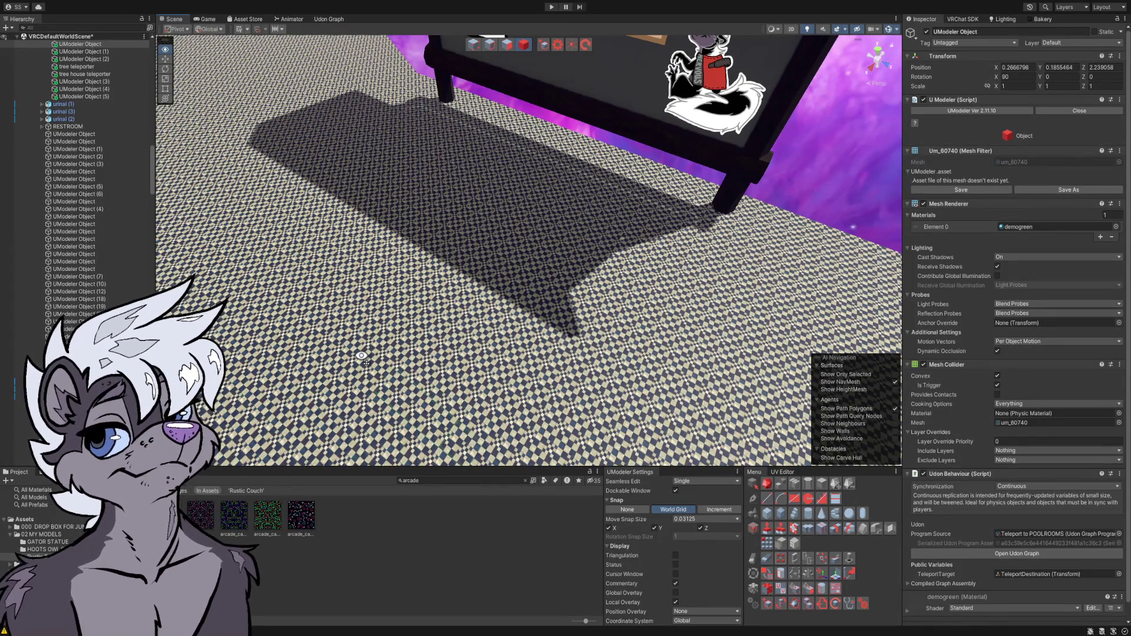
{"action": "mouse_move", "coordinate": [361, 356]}
{"action": "left_mouse_down"}
{"action": "mouse_move", "coordinate": [521, 202]}
{"action": "mouse_move", "coordinate": [424, 118]}
{"action": "mouse_move", "coordinate": [181, 127]}
{"action": "mouse_move", "coordinate": [41, 164]}
{"action": "mouse_move", "coordinate": [33, 218]}
{"action": "mouse_move", "coordinate": [114, 268]}
{"action": "mouse_move", "coordinate": [244, 276]}
{"action": "mouse_move", "coordinate": [316, 343]}
{"action": "mouse_move", "coordinate": [305, 353]}
{"action": "mouse_move", "coordinate": [252, 335]}
{"action": "mouse_move", "coordinate": [171, 265]}
{"action": "mouse_move", "coordinate": [120, 250]}
{"action": "mouse_move", "coordinate": [158, 250]}
{"action": "mouse_move", "coordinate": [311, 207]}
{"action": "mouse_move", "coordinate": [373, 265]}
{"action": "mouse_move", "coordinate": [354, 236]}
{"action": "mouse_move", "coordinate": [505, 290]}
{"action": "mouse_move", "coordinate": [272, 168]}
{"action": "mouse_move", "coordinate": [346, 179]}
{"action": "mouse_move", "coordinate": [354, 210]}
{"action": "mouse_move", "coordinate": [235, 271]}
{"action": "mouse_move", "coordinate": [285, 285]}
{"action": "mouse_move", "coordinate": [467, 247]}
{"action": "mouse_move", "coordinate": [447, 447]}
{"action": "left_mouse_up"}
{"action": "left_click", "coordinate": [469, 532]}
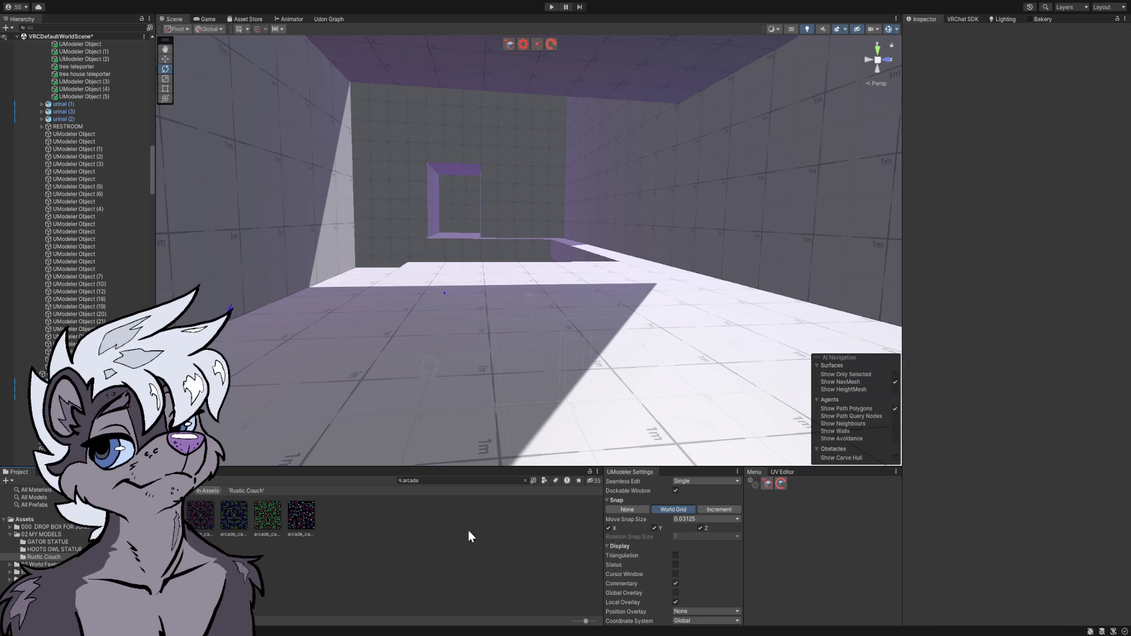
{"action": "mouse_move", "coordinate": [487, 353]}
{"action": "left_mouse_down"}
{"action": "mouse_move", "coordinate": [530, 355]}
{"action": "mouse_move", "coordinate": [512, 324]}
{"action": "mouse_move", "coordinate": [410, 341]}
{"action": "mouse_move", "coordinate": [277, 404]}
{"action": "mouse_move", "coordinate": [228, 525]}
{"action": "mouse_move", "coordinate": [318, 412]}
{"action": "mouse_move", "coordinate": [411, 383]}
{"action": "mouse_move", "coordinate": [507, 297]}
{"action": "mouse_move", "coordinate": [512, 240]}
{"action": "mouse_move", "coordinate": [497, 303]}
{"action": "mouse_move", "coordinate": [816, 132]}
{"action": "mouse_move", "coordinate": [868, 176]}
{"action": "mouse_move", "coordinate": [669, 227]}
{"action": "mouse_move", "coordinate": [559, 292]}
{"action": "mouse_move", "coordinate": [681, 379]}
{"action": "mouse_move", "coordinate": [785, 341]}
{"action": "mouse_move", "coordinate": [745, 238]}
{"action": "mouse_move", "coordinate": [578, 253]}
{"action": "mouse_move", "coordinate": [507, 290]}
{"action": "mouse_move", "coordinate": [468, 293]}
{"action": "mouse_move", "coordinate": [454, 330]}
{"action": "mouse_move", "coordinate": [436, 535]}
{"action": "mouse_move", "coordinate": [470, 510]}
{"action": "mouse_move", "coordinate": [464, 352]}
{"action": "left_mouse_up"}
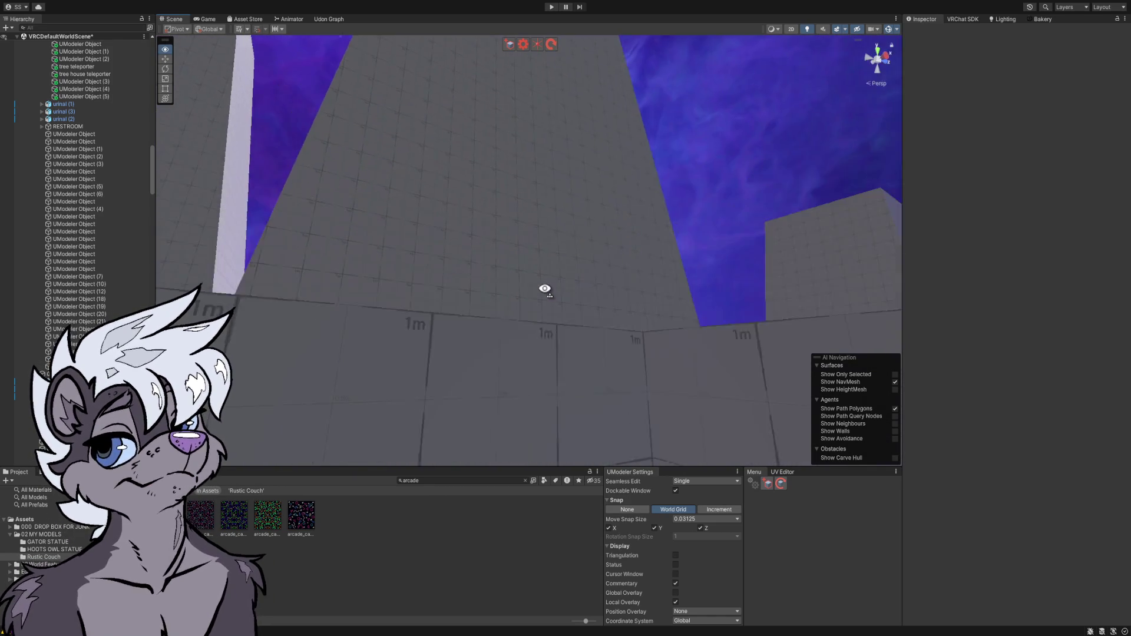
{"action": "mouse_move", "coordinate": [536, 357]}
{"action": "left_mouse_down"}
{"action": "mouse_move", "coordinate": [630, 396]}
{"action": "mouse_move", "coordinate": [606, 404]}
{"action": "mouse_move", "coordinate": [742, 419]}
{"action": "left_mouse_up"}
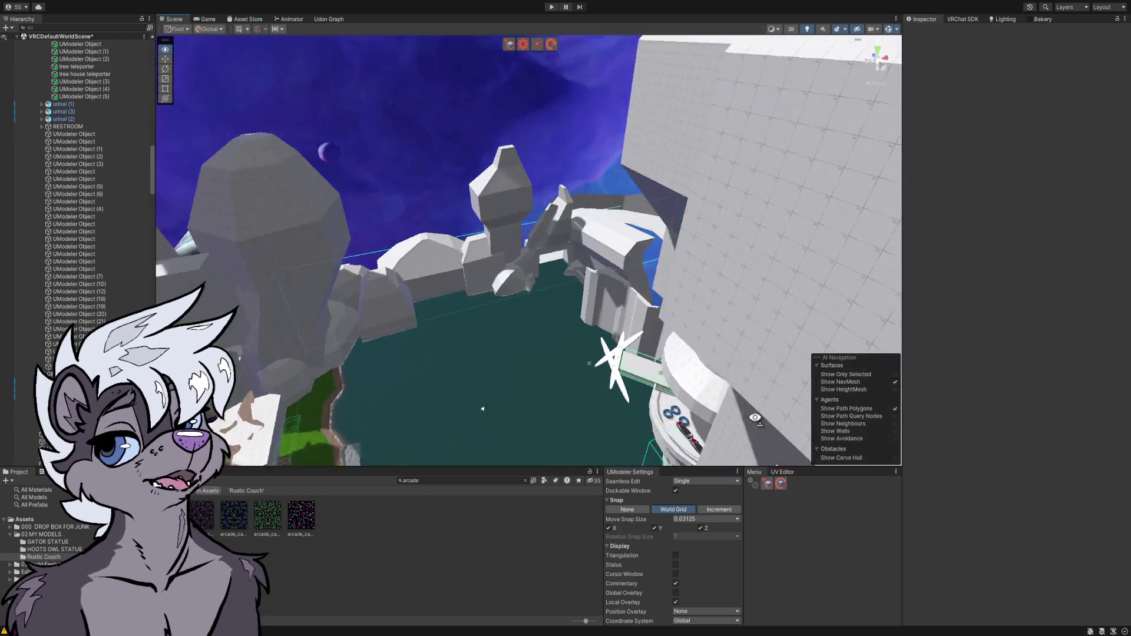
{"action": "mouse_move", "coordinate": [816, 410]}
{"action": "left_mouse_down"}
{"action": "mouse_move", "coordinate": [943, 390]}
{"action": "mouse_move", "coordinate": [972, 320]}
{"action": "mouse_move", "coordinate": [934, 338]}
{"action": "mouse_move", "coordinate": [927, 324]}
{"action": "mouse_move", "coordinate": [827, 351]}
{"action": "mouse_move", "coordinate": [977, 338]}
{"action": "mouse_move", "coordinate": [997, 332]}
{"action": "mouse_move", "coordinate": [1003, 298]}
{"action": "mouse_move", "coordinate": [967, 278]}
{"action": "mouse_move", "coordinate": [987, 280]}
{"action": "mouse_move", "coordinate": [917, 281]}
{"action": "mouse_move", "coordinate": [591, 441]}
{"action": "mouse_move", "coordinate": [769, 214]}
{"action": "mouse_move", "coordinate": [1006, 338]}
{"action": "mouse_move", "coordinate": [1040, 287]}
{"action": "mouse_move", "coordinate": [1033, 268]}
{"action": "left_mouse_up"}
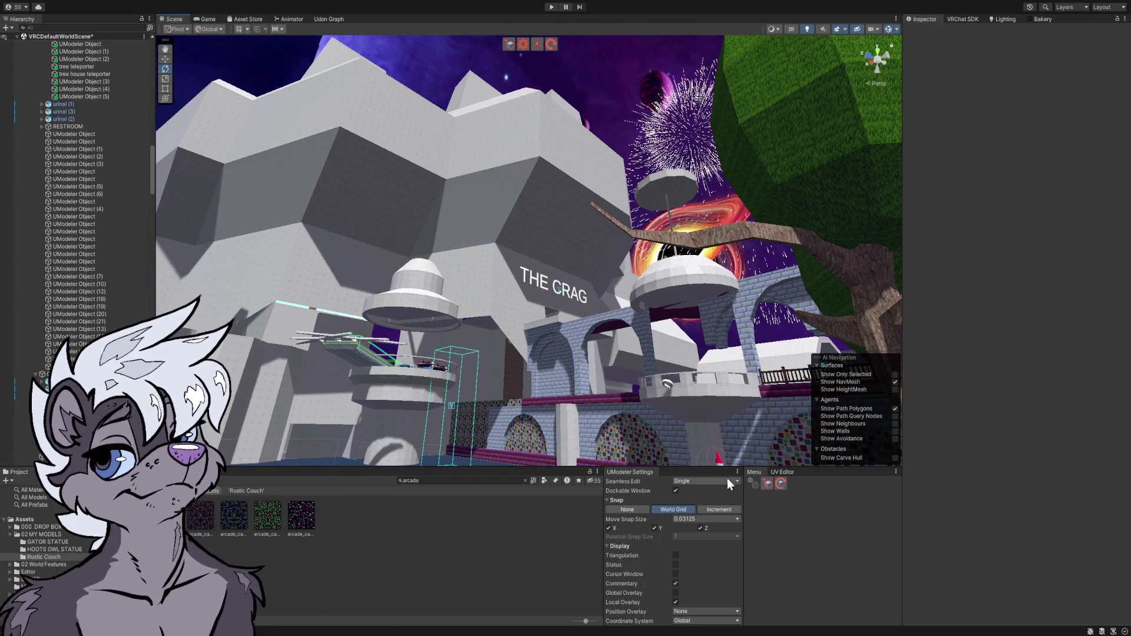
{"action": "mouse_move", "coordinate": [620, 375]}
{"action": "left_mouse_down"}
{"action": "mouse_move", "coordinate": [747, 452]}
{"action": "mouse_move", "coordinate": [1046, 464]}
{"action": "mouse_move", "coordinate": [59, 2]}
{"action": "mouse_move", "coordinate": [1102, 9]}
{"action": "mouse_move", "coordinate": [905, 12]}
{"action": "mouse_move", "coordinate": [996, 609]}
{"action": "mouse_move", "coordinate": [1093, 565]}
{"action": "mouse_move", "coordinate": [1115, 500]}
{"action": "mouse_move", "coordinate": [1095, 485]}
{"action": "mouse_move", "coordinate": [1005, 486]}
{"action": "left_mouse_up"}
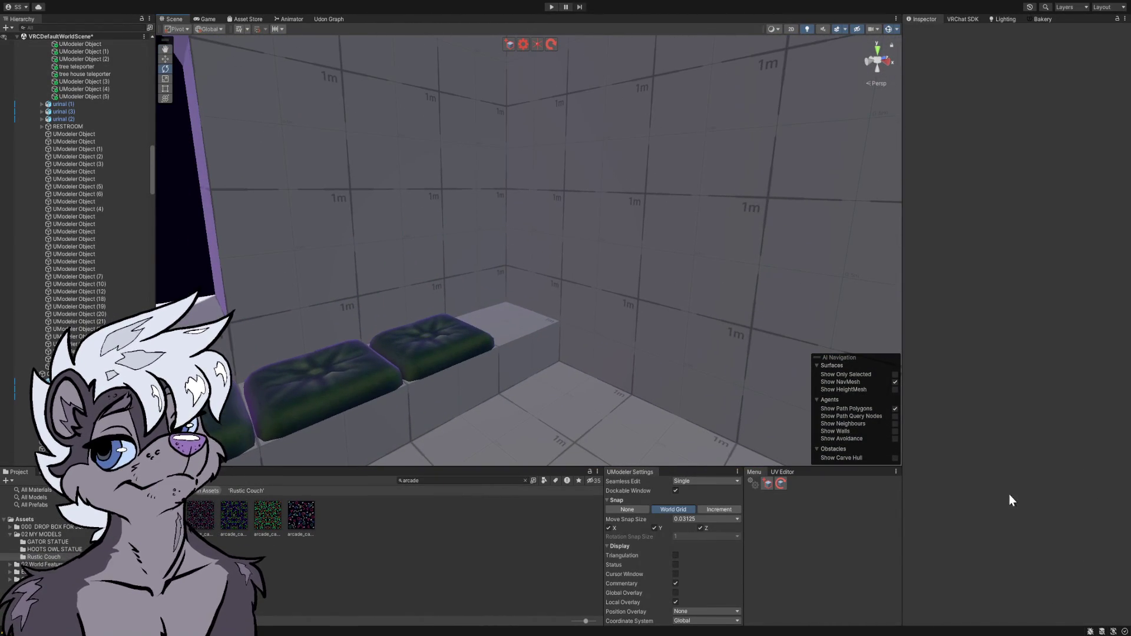
- Start a UModeler box on the cushion bench with 0.1 move snapping and draw its 0.8 × 0.8 base
{"action": "left_click", "coordinate": [523, 307]}
{"action": "mouse_move", "coordinate": [565, 374]}
{"action": "left_mouse_down"}
{"action": "mouse_move", "coordinate": [556, 435]}
{"action": "mouse_move", "coordinate": [543, 402]}
{"action": "left_mouse_up"}
{"action": "left_click", "coordinate": [507, 366]}
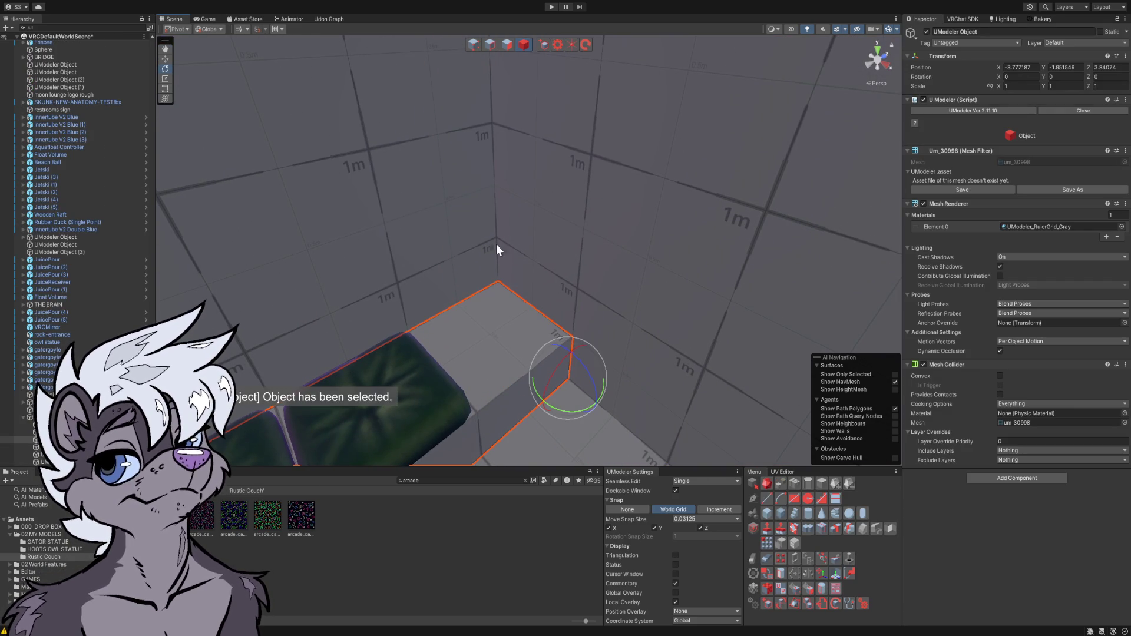
{"action": "left_click", "coordinate": [545, 44]}
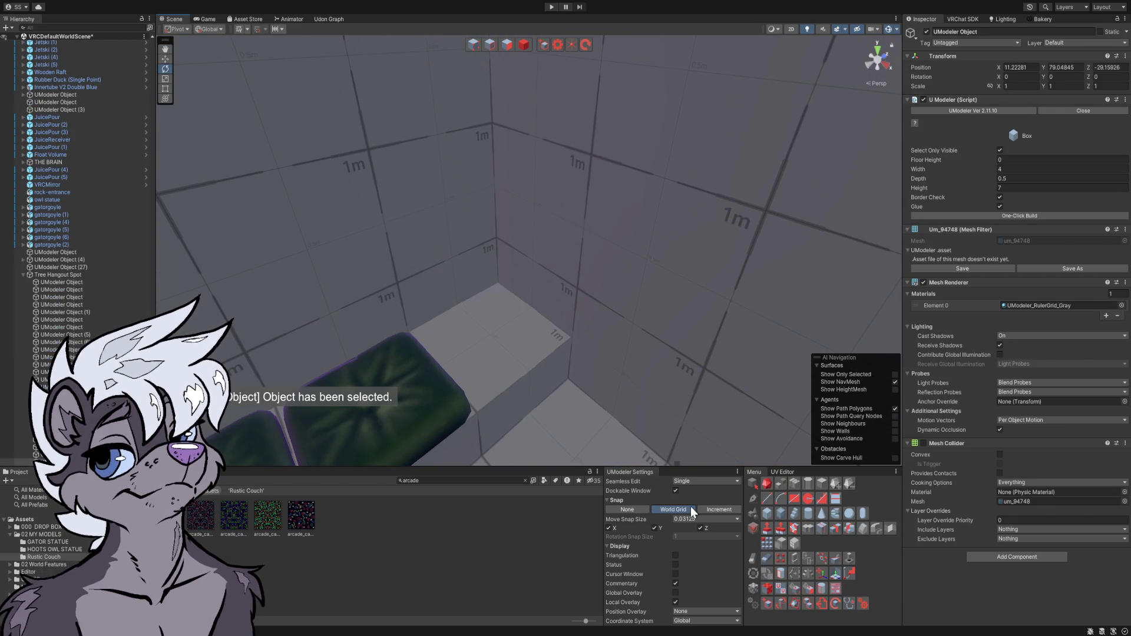
{"action": "left_click", "coordinate": [707, 519]}
{"action": "left_click", "coordinate": [705, 492]}
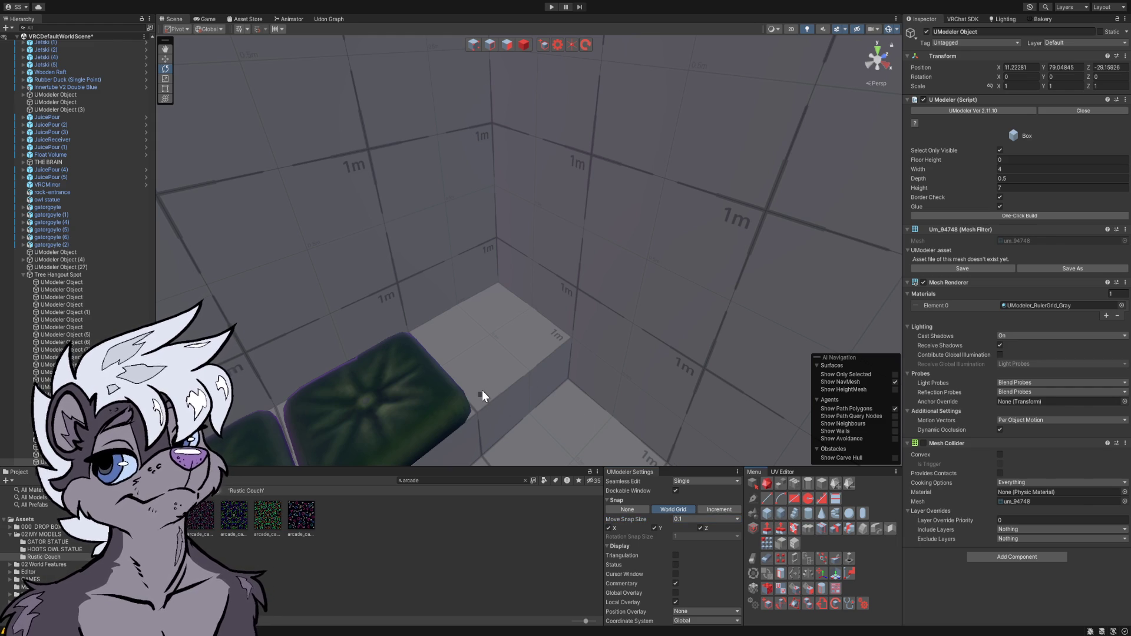
{"action": "mouse_move", "coordinate": [478, 390]}
{"action": "left_mouse_down"}
{"action": "mouse_move", "coordinate": [523, 315]}
{"action": "mouse_move", "coordinate": [493, 291]}
{"action": "left_mouse_up"}
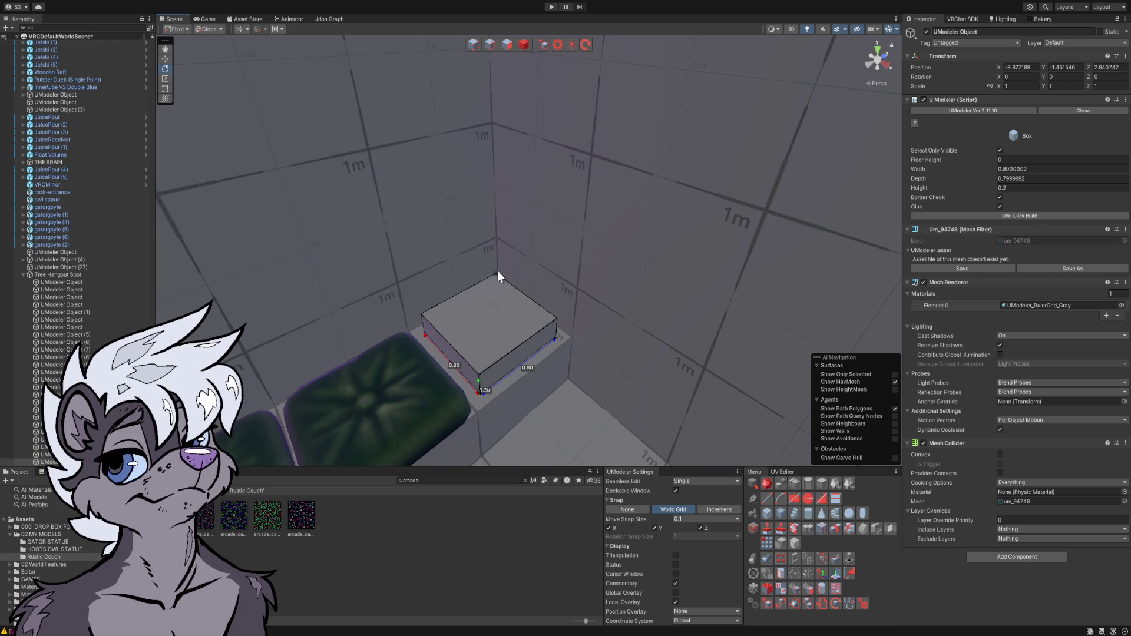
- Give the new box a 0.20 height, then raise its top face into a tall column
{"action": "left_click", "coordinate": [497, 270]}
{"action": "mouse_move", "coordinate": [515, 316]}
{"action": "left_mouse_down"}
{"action": "mouse_move", "coordinate": [500, 247]}
{"action": "mouse_move", "coordinate": [505, 257]}
{"action": "left_mouse_up"}
{"action": "left_click", "coordinate": [507, 44]}
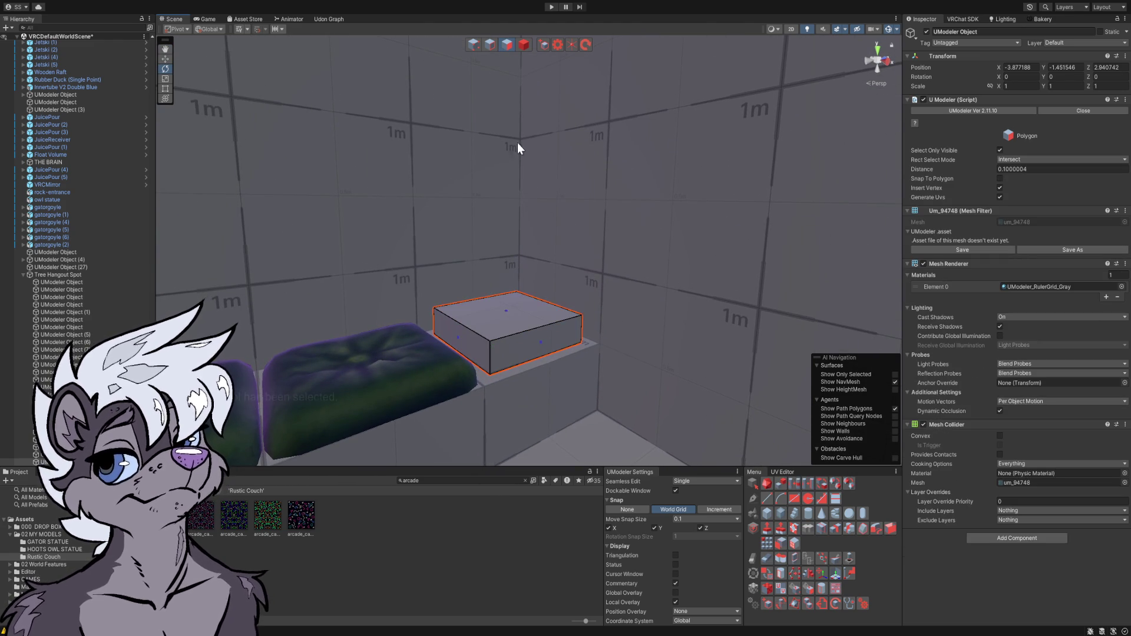
{"action": "key", "text": "w"}
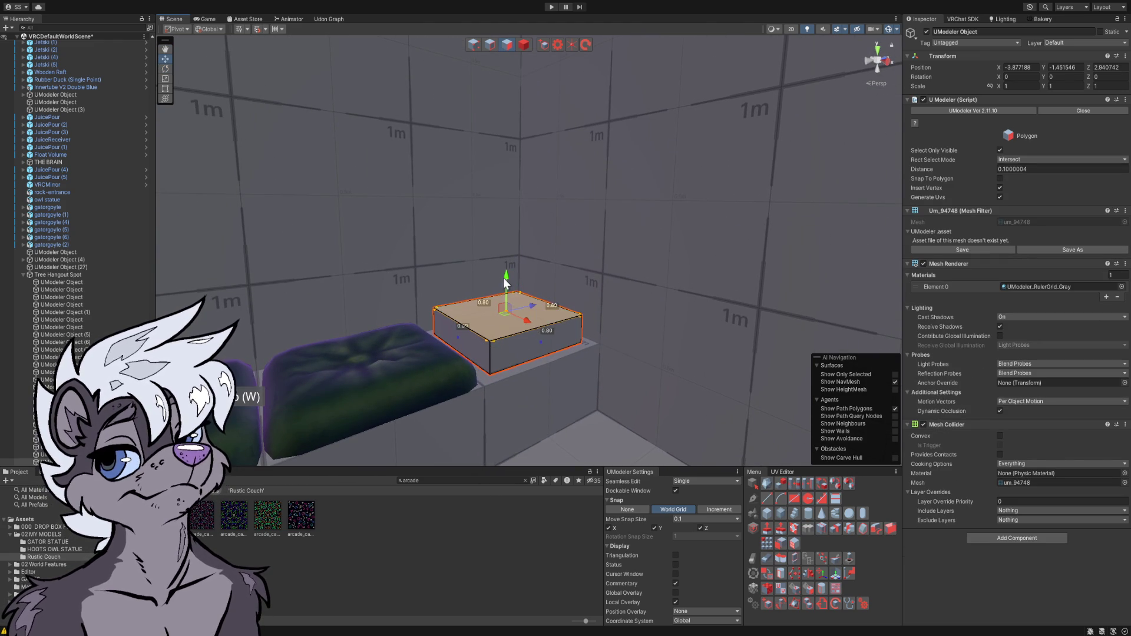
{"action": "left_click_drag", "start_coordinate": [507, 269], "coordinate": [504, 222]}
{"action": "key", "text": "e"}
{"action": "key", "text": "r"}
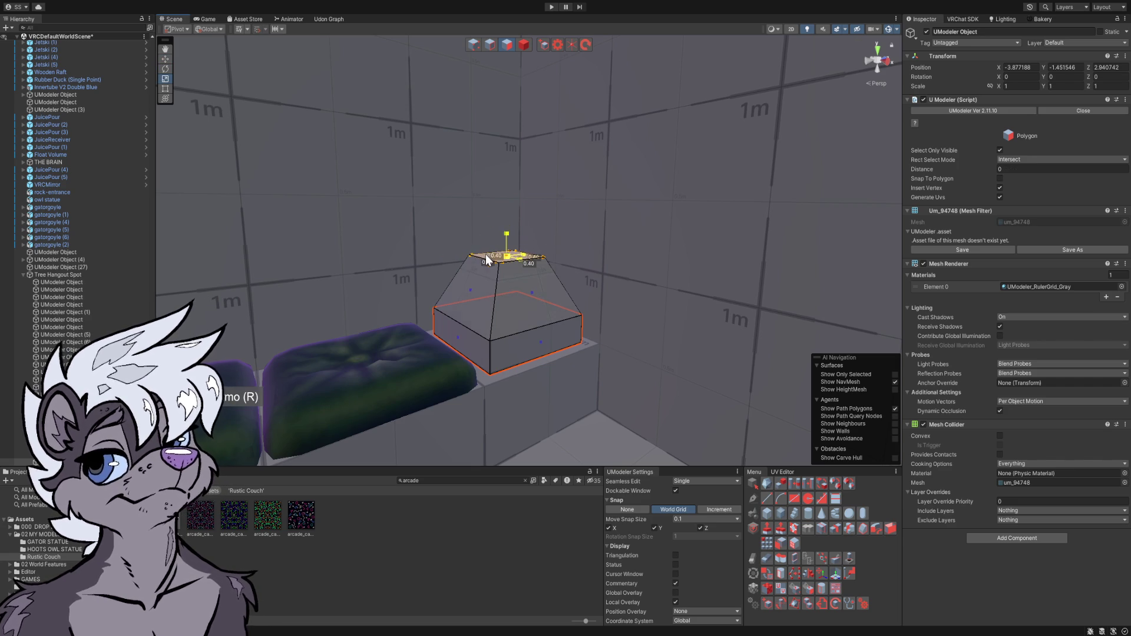
{"action": "key", "text": "w"}
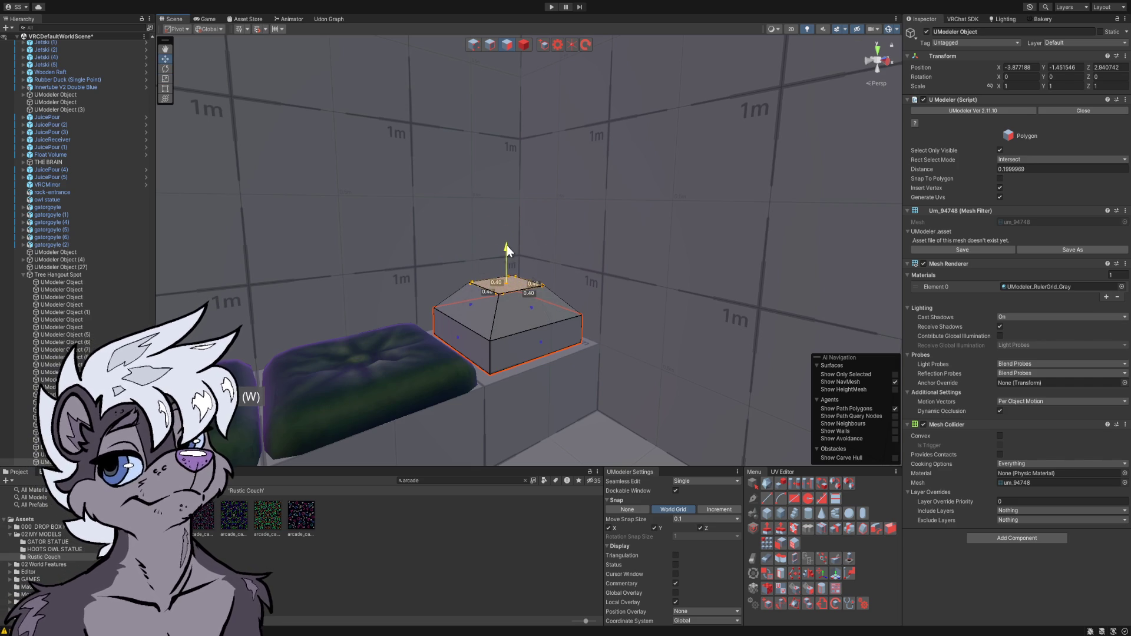
{"action": "left_click_drag", "start_coordinate": [507, 252], "coordinate": [510, 238]}
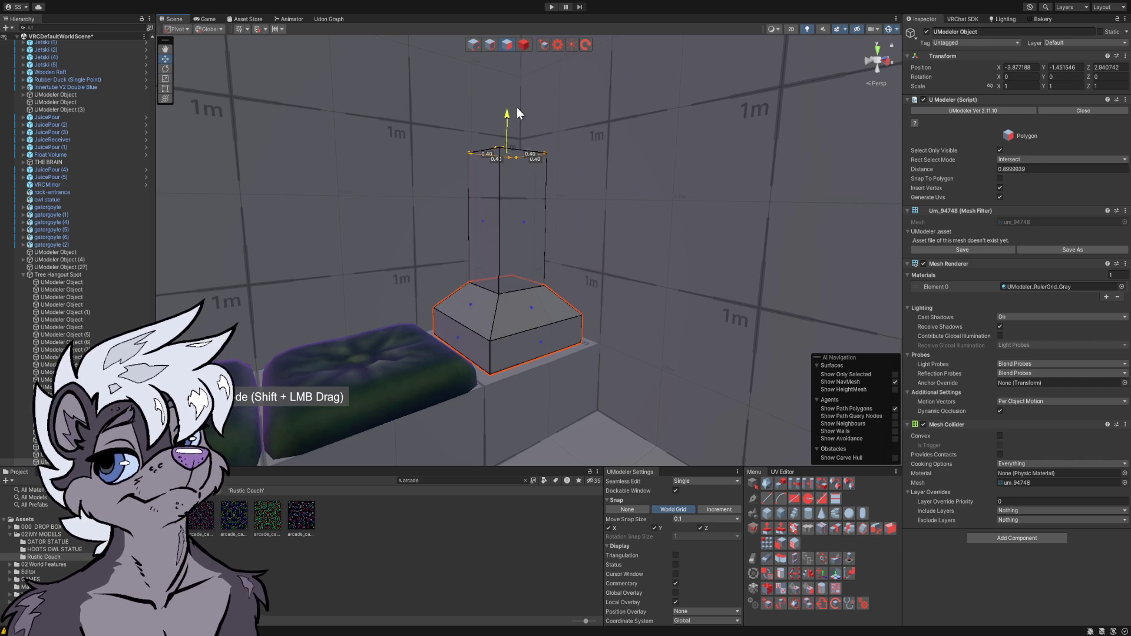
{"action": "mouse_move", "coordinate": [532, 125]}
{"action": "left_mouse_down"}
{"action": "mouse_move", "coordinate": [534, 141]}
{"action": "mouse_move", "coordinate": [524, 116]}
{"action": "mouse_move", "coordinate": [537, 122]}
{"action": "left_mouse_up"}
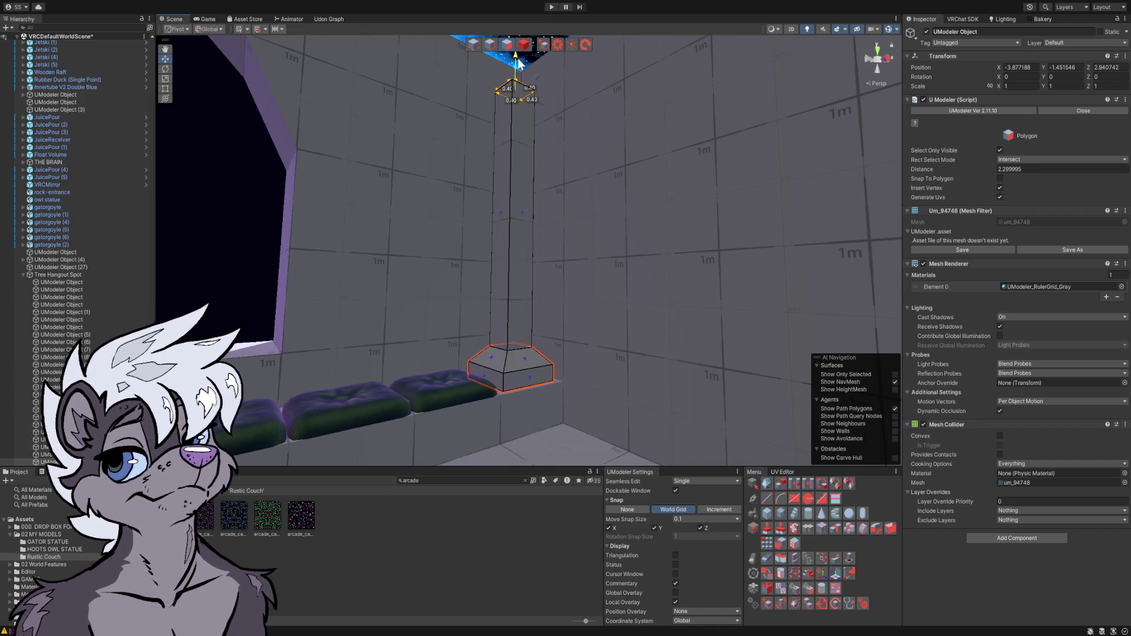
{"action": "mouse_move", "coordinate": [521, 93]}
{"action": "left_mouse_down"}
{"action": "mouse_move", "coordinate": [523, 159]}
{"action": "mouse_move", "coordinate": [528, 144]}
{"action": "mouse_move", "coordinate": [578, 169]}
{"action": "mouse_move", "coordinate": [643, 169]}
{"action": "mouse_move", "coordinate": [651, 152]}
{"action": "mouse_move", "coordinate": [613, 131]}
{"action": "mouse_move", "coordinate": [583, 121]}
{"action": "mouse_move", "coordinate": [578, 144]}
{"action": "mouse_move", "coordinate": [557, 136]}
{"action": "mouse_move", "coordinate": [536, 91]}
{"action": "left_mouse_up"}
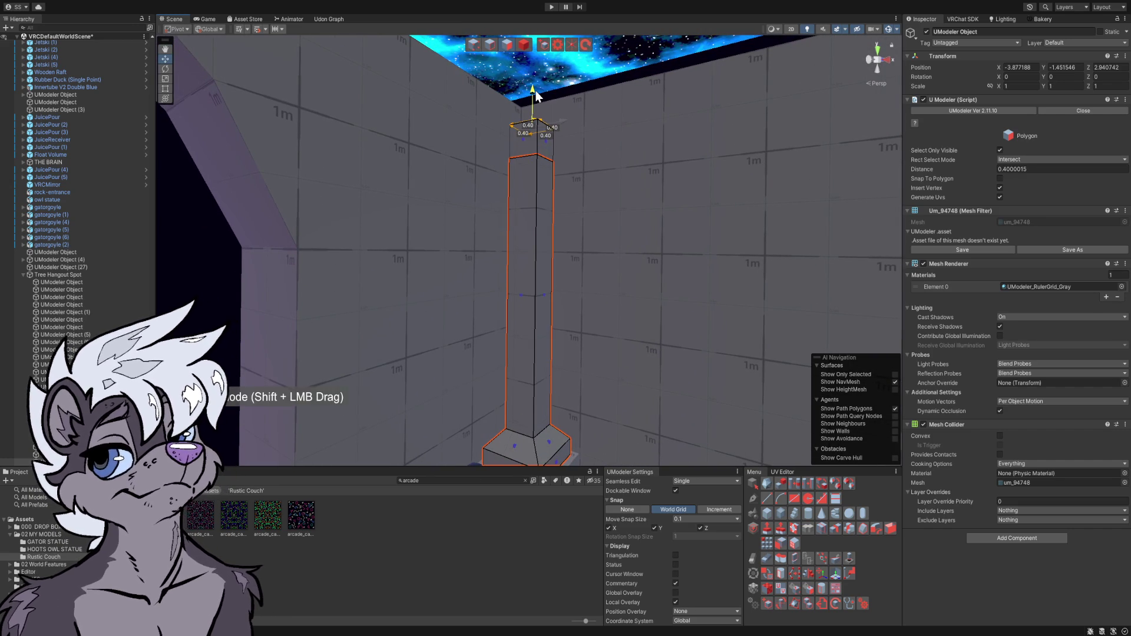
- Widen the column's top face to 0.80 and pull it upward into a flare
{"action": "key", "text": "e"}
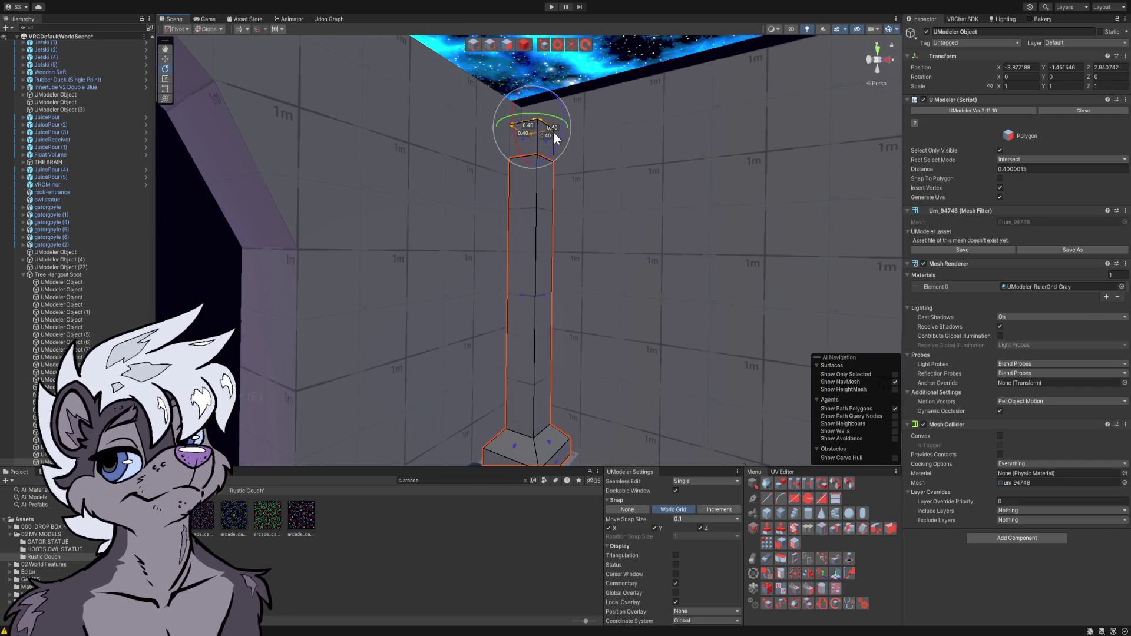
{"action": "key", "text": "r"}
{"action": "key", "text": "w"}
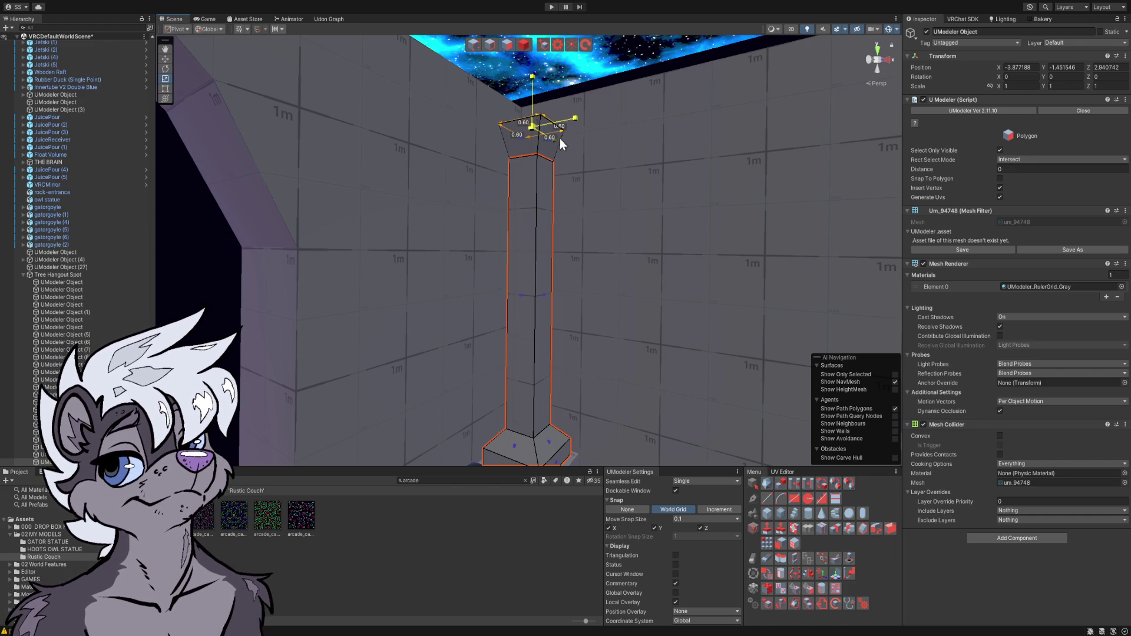
{"action": "mouse_move", "coordinate": [567, 142]}
{"action": "left_mouse_down"}
{"action": "mouse_move", "coordinate": [604, 158]}
{"action": "mouse_move", "coordinate": [542, 151]}
{"action": "left_mouse_up"}
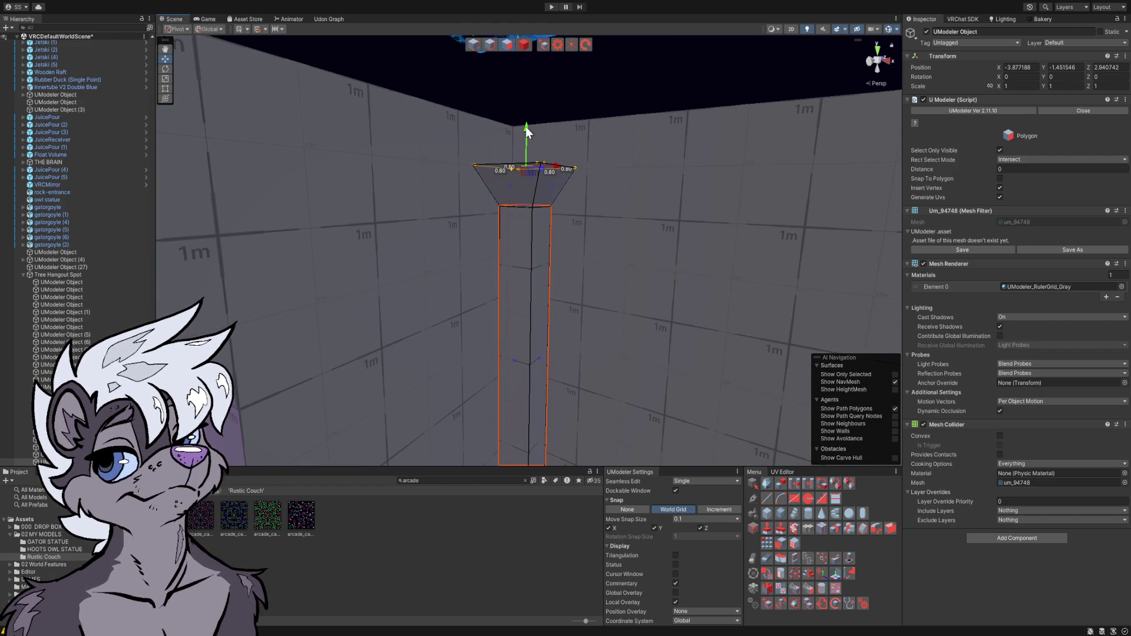
{"action": "mouse_move", "coordinate": [525, 126]}
{"action": "left_mouse_down"}
{"action": "mouse_move", "coordinate": [526, 105]}
{"action": "mouse_move", "coordinate": [535, 179]}
{"action": "mouse_move", "coordinate": [530, 126]}
{"action": "left_mouse_up"}
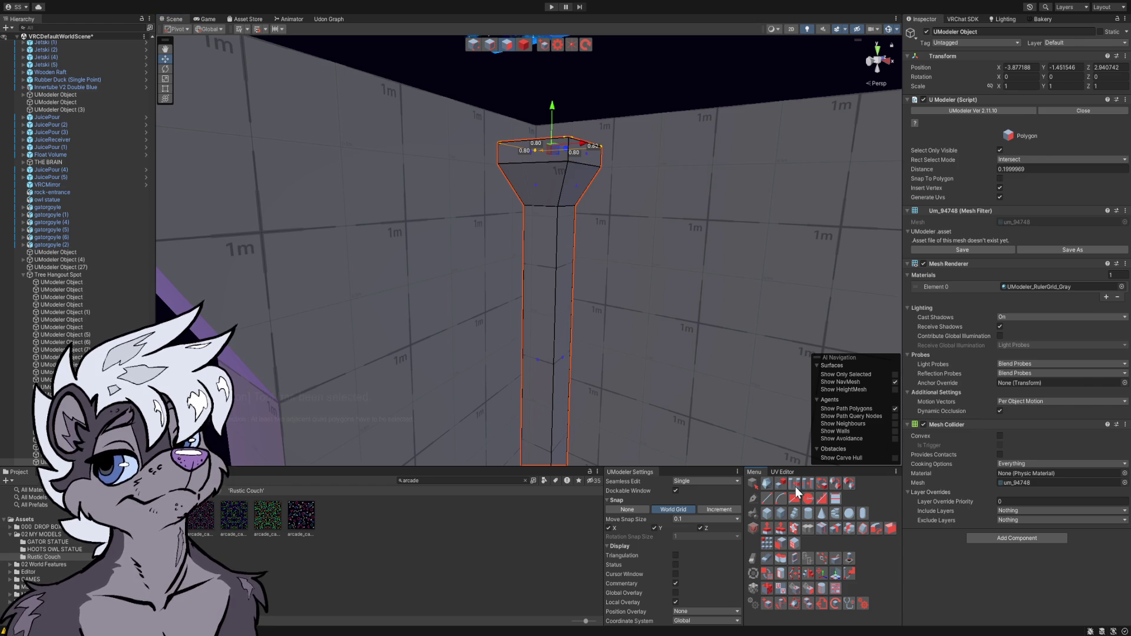
{"action": "left_click", "coordinate": [584, 161]}
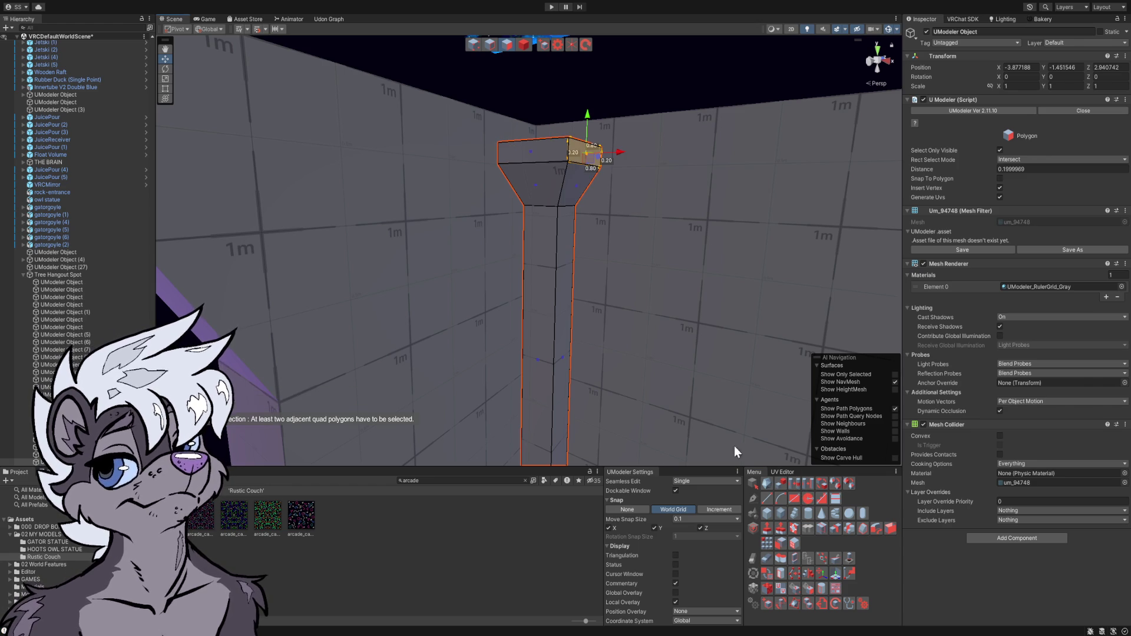
- Select the rim and top faces to form a straight 0.8 × 0.8, 0.2-tall cap above the flare
{"action": "left_click", "coordinate": [539, 153], "text": "ctrl"}
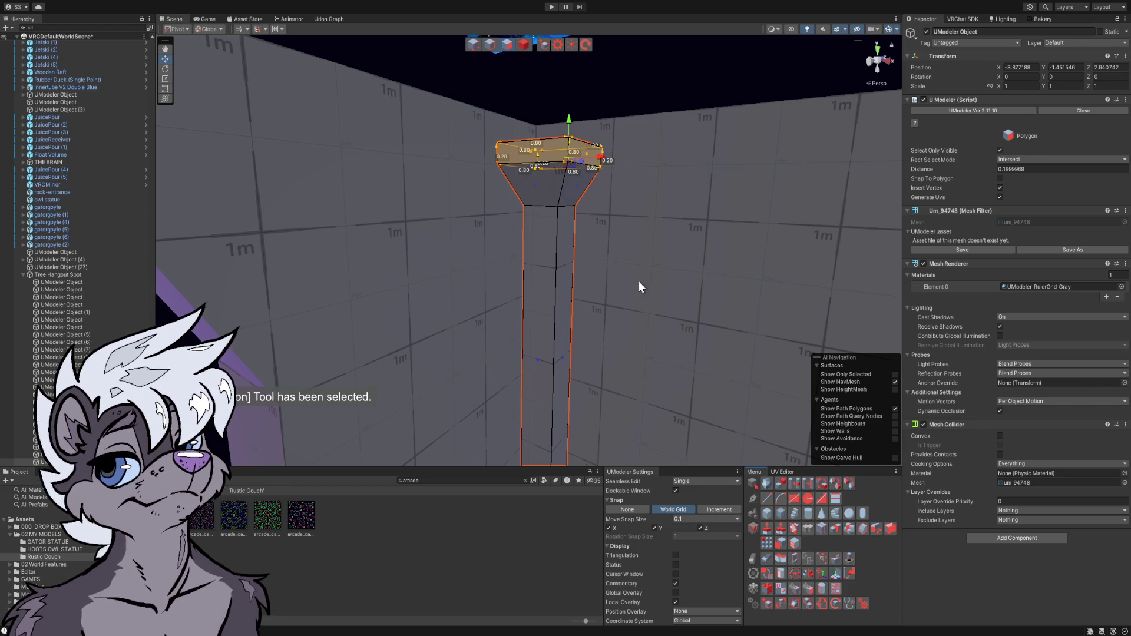
{"action": "mouse_move", "coordinate": [587, 184]}
{"action": "left_mouse_down"}
{"action": "mouse_move", "coordinate": [583, 200]}
{"action": "mouse_move", "coordinate": [523, 209]}
{"action": "mouse_move", "coordinate": [422, 169]}
{"action": "mouse_move", "coordinate": [354, 202]}
{"action": "mouse_move", "coordinate": [522, 209]}
{"action": "mouse_move", "coordinate": [635, 186]}
{"action": "mouse_move", "coordinate": [527, 235]}
{"action": "mouse_move", "coordinate": [504, 184]}
{"action": "left_mouse_up"}
{"action": "left_click", "coordinate": [394, 186], "text": "ctrl"}
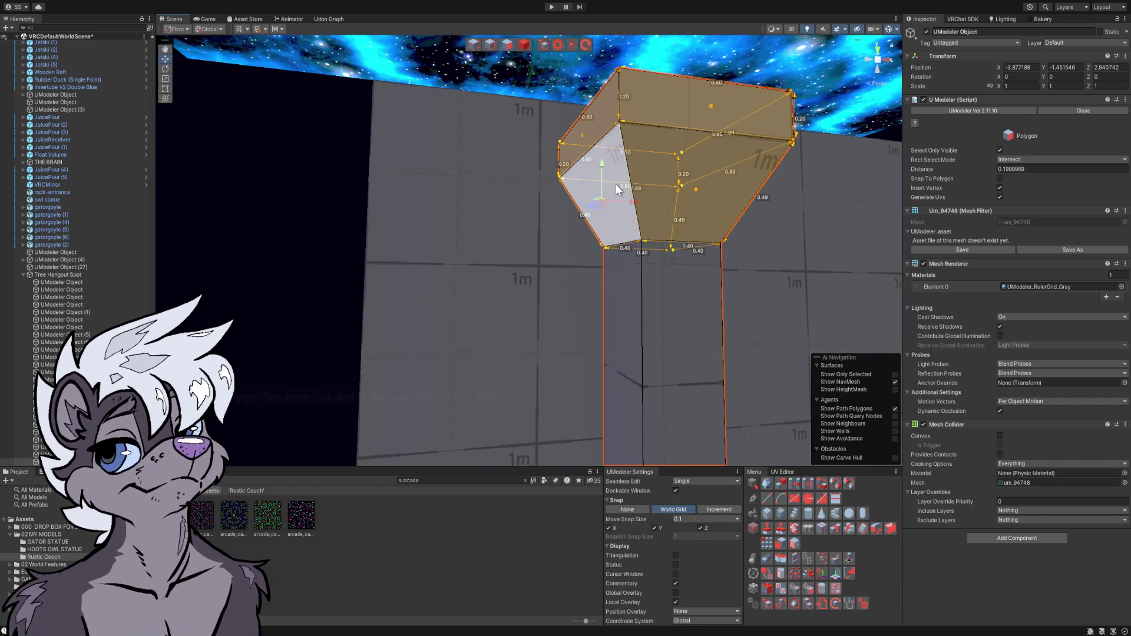
{"action": "left_click", "coordinate": [606, 188], "text": "ctrl"}
{"action": "scroll", "coordinate": [607, 189], "scroll_direction": "down", "scroll_amount": 3}
{"action": "mouse_move", "coordinate": [503, 178]}
{"action": "left_mouse_down"}
{"action": "mouse_move", "coordinate": [574, 215]}
{"action": "mouse_move", "coordinate": [541, 262]}
{"action": "mouse_move", "coordinate": [569, 283]}
{"action": "mouse_move", "coordinate": [571, 312]}
{"action": "left_mouse_up"}
{"action": "left_click", "coordinate": [540, 257]}
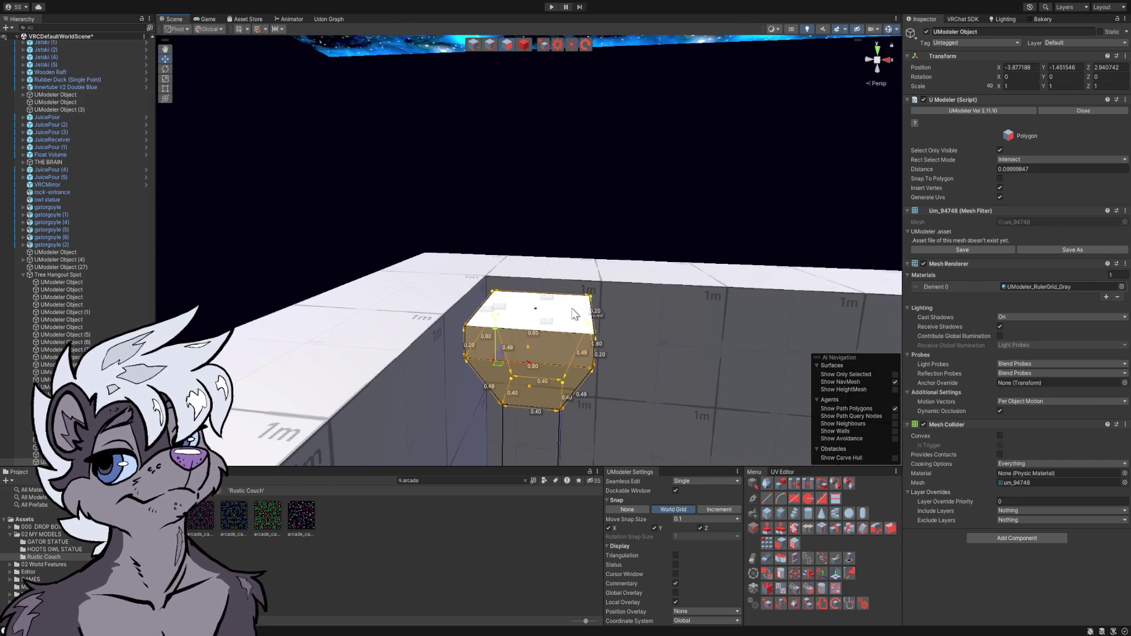
{"action": "left_click", "coordinate": [571, 313]}
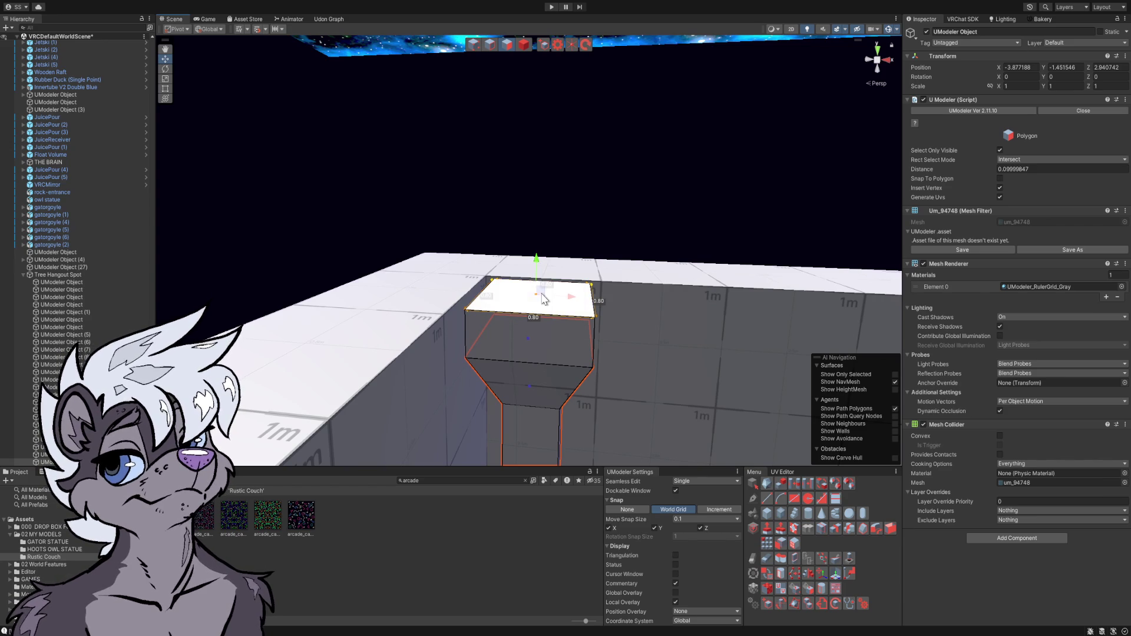
{"action": "mouse_move", "coordinate": [548, 298]}
{"action": "left_mouse_down"}
{"action": "mouse_move", "coordinate": [555, 260]}
{"action": "mouse_move", "coordinate": [538, 270]}
{"action": "left_mouse_up"}
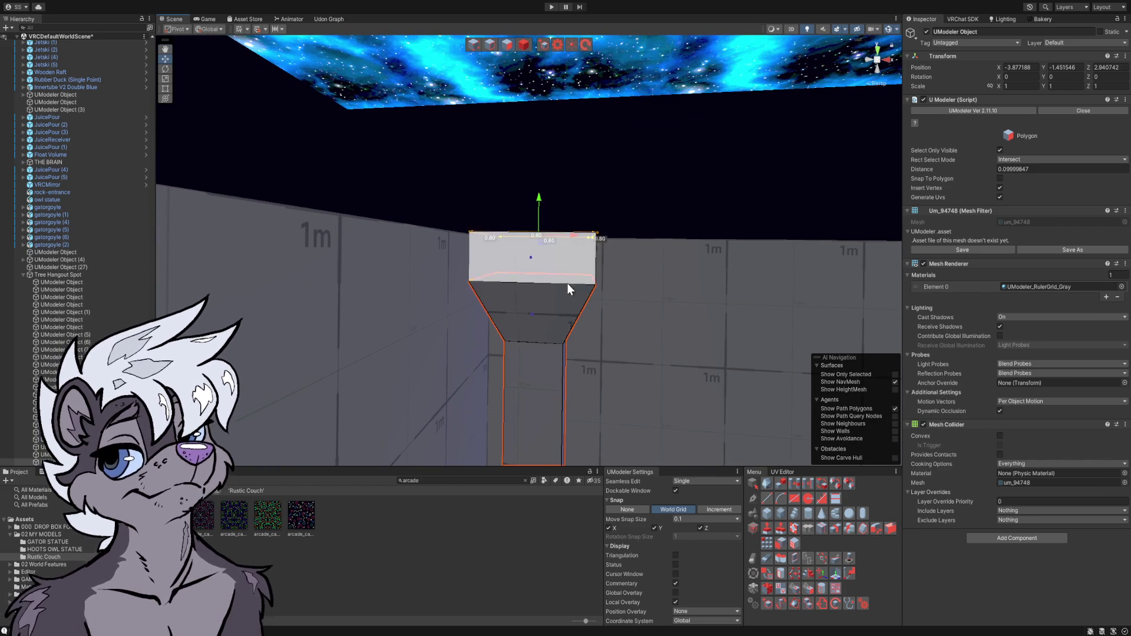
{"action": "left_click", "coordinate": [489, 44]}
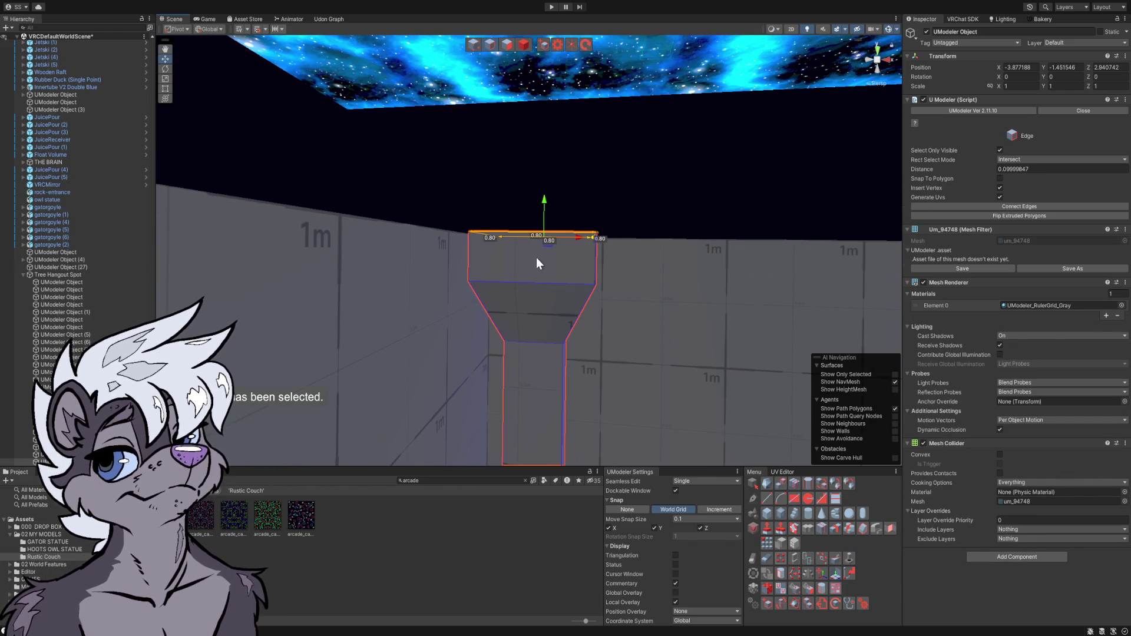
- Select the full edge loop where the flare meets the shaft and move it about 0.1 higher
{"action": "left_click", "coordinate": [557, 283]}
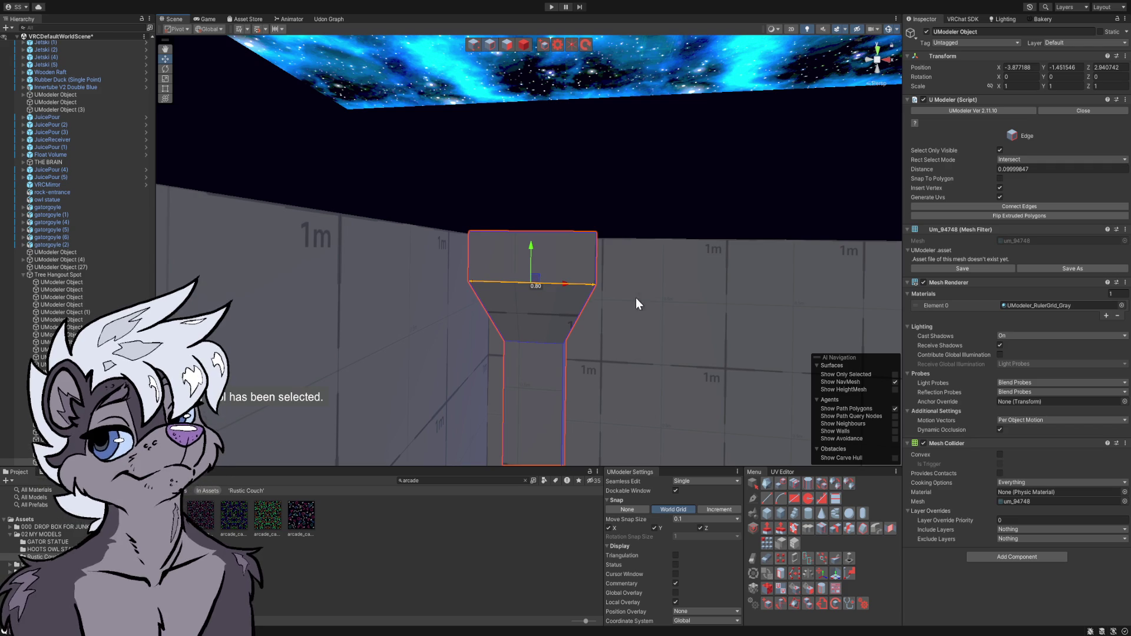
{"action": "left_click", "coordinate": [807, 484]}
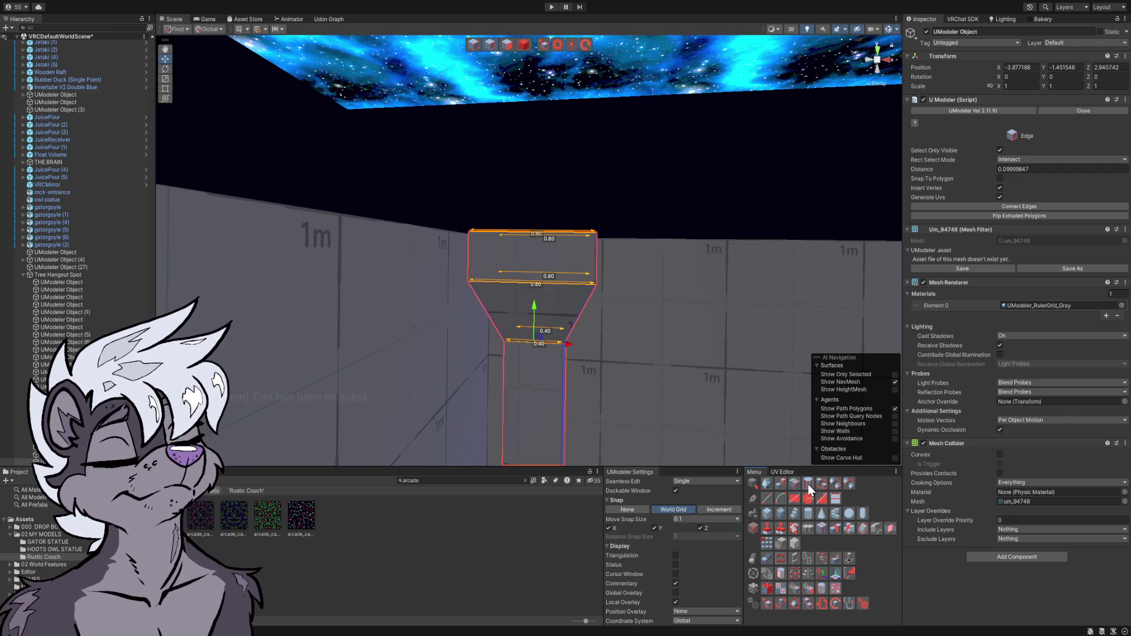
{"action": "mouse_move", "coordinate": [649, 370]}
{"action": "left_mouse_down"}
{"action": "mouse_move", "coordinate": [550, 354]}
{"action": "mouse_move", "coordinate": [507, 361]}
{"action": "mouse_move", "coordinate": [504, 380]}
{"action": "mouse_move", "coordinate": [585, 351]}
{"action": "left_mouse_up"}
{"action": "left_click", "coordinate": [620, 308]}
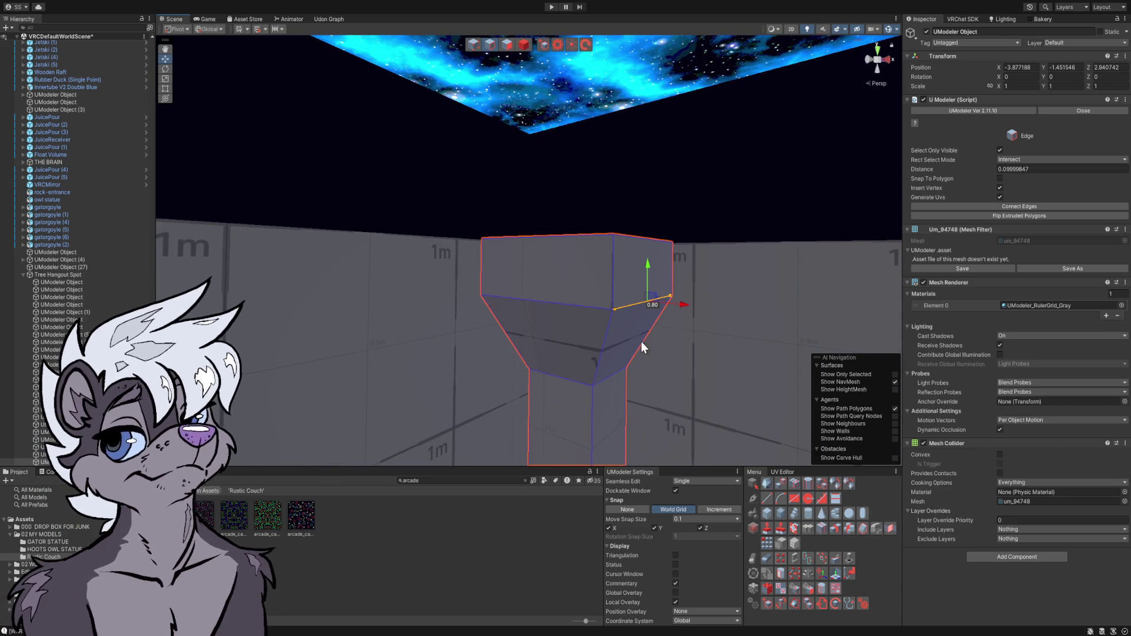
{"action": "left_click", "coordinate": [793, 483]}
{"action": "mouse_move", "coordinate": [596, 277]}
{"action": "left_mouse_down"}
{"action": "mouse_move", "coordinate": [613, 264]}
{"action": "mouse_move", "coordinate": [603, 246]}
{"action": "mouse_move", "coordinate": [610, 207]}
{"action": "mouse_move", "coordinate": [626, 279]}
{"action": "mouse_move", "coordinate": [590, 301]}
{"action": "left_mouse_up"}
{"action": "left_click", "coordinate": [585, 299]}
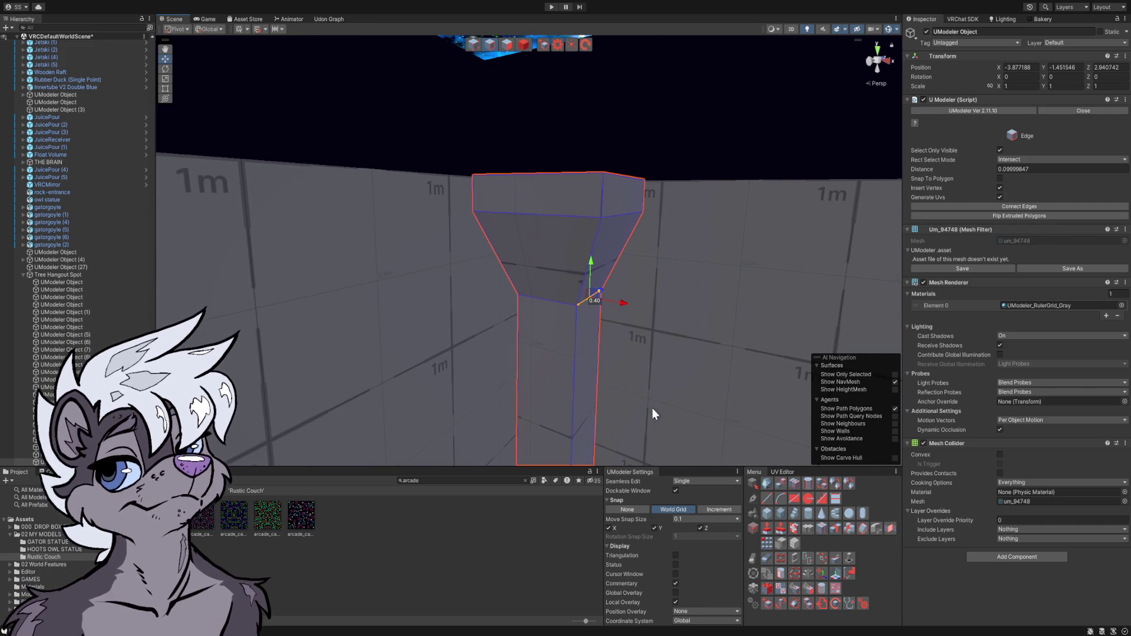
{"action": "left_click", "coordinate": [792, 482]}
{"action": "mouse_move", "coordinate": [554, 270]}
{"action": "left_mouse_down"}
{"action": "mouse_move", "coordinate": [552, 235]}
{"action": "mouse_move", "coordinate": [588, 288]}
{"action": "mouse_move", "coordinate": [538, 235]}
{"action": "mouse_move", "coordinate": [538, 255]}
{"action": "mouse_move", "coordinate": [586, 269]}
{"action": "mouse_move", "coordinate": [585, 242]}
{"action": "left_mouse_up"}
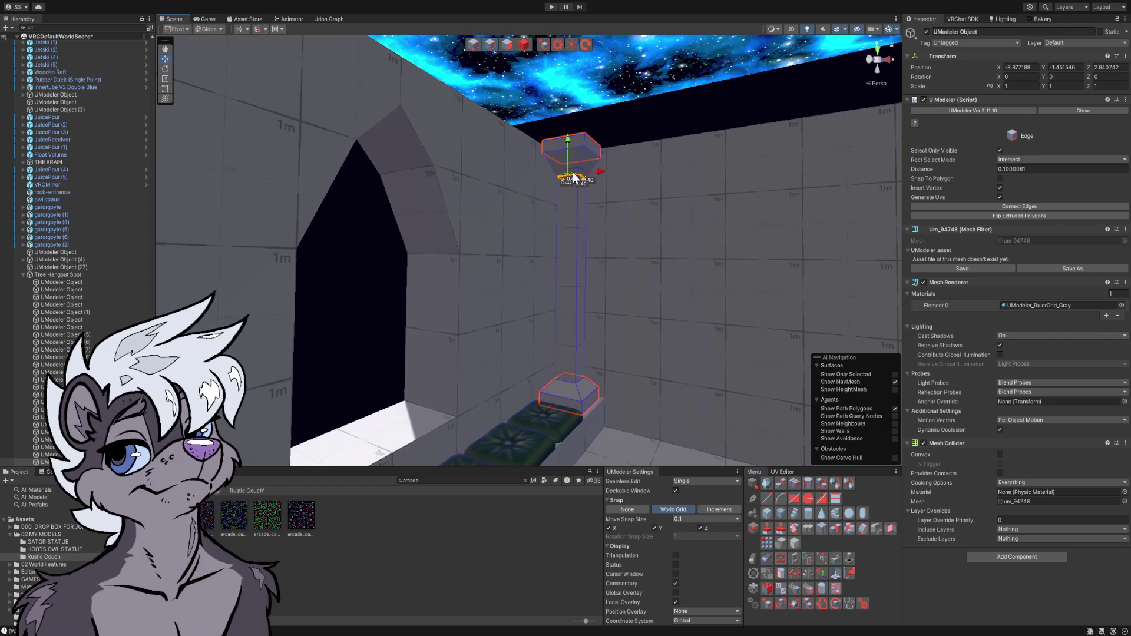
- Extend the flare by 0.3, lower the top edge loop slightly, and reselect the finished pillar
{"action": "left_click_drag", "start_coordinate": [569, 144], "coordinate": [568, 162]}
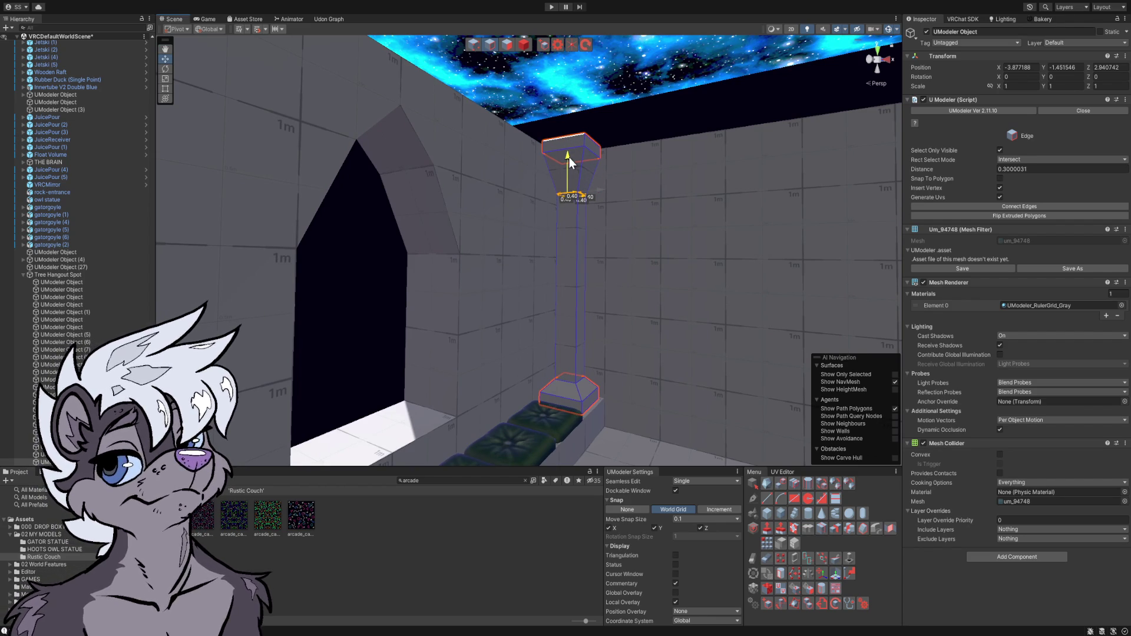
{"action": "left_click", "coordinate": [586, 147]}
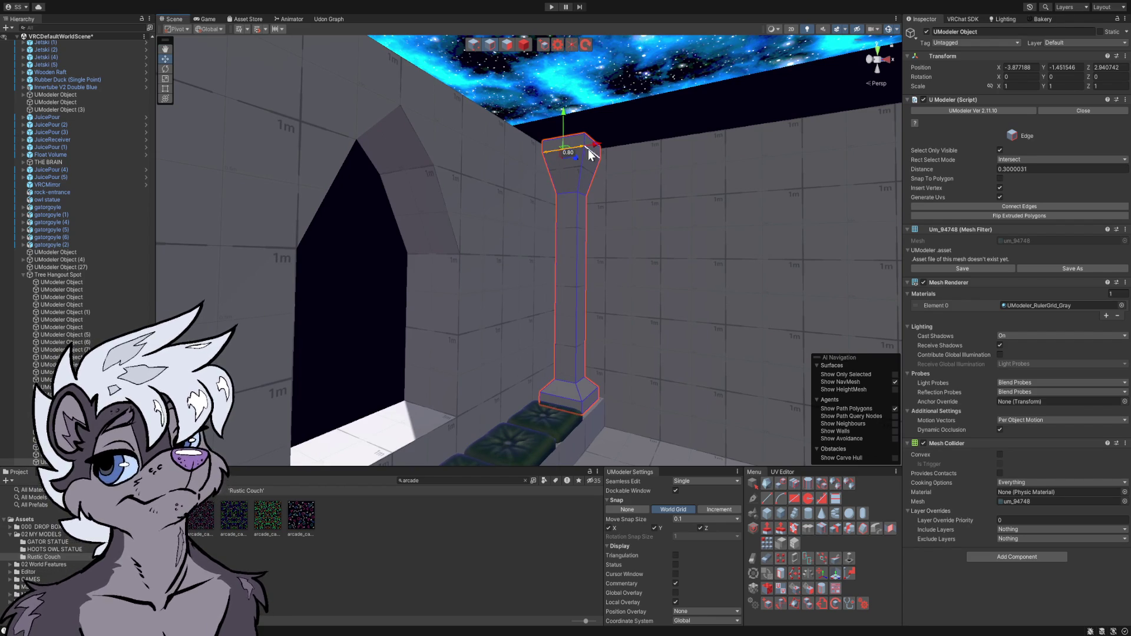
{"action": "left_click", "coordinate": [793, 485]}
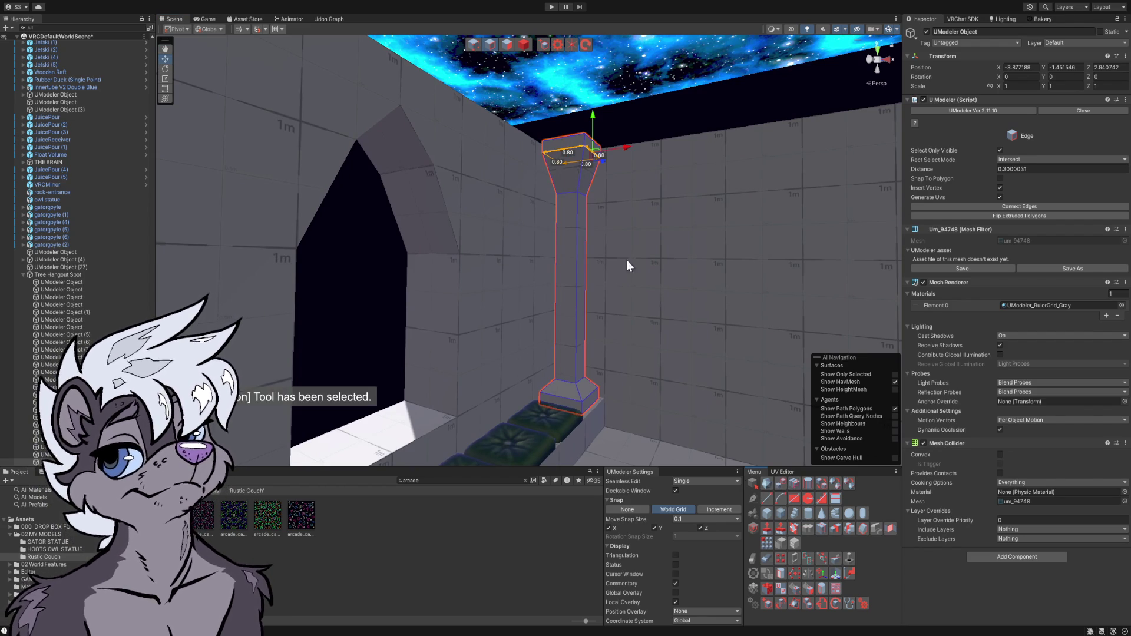
{"action": "left_click_drag", "start_coordinate": [593, 120], "coordinate": [593, 131]}
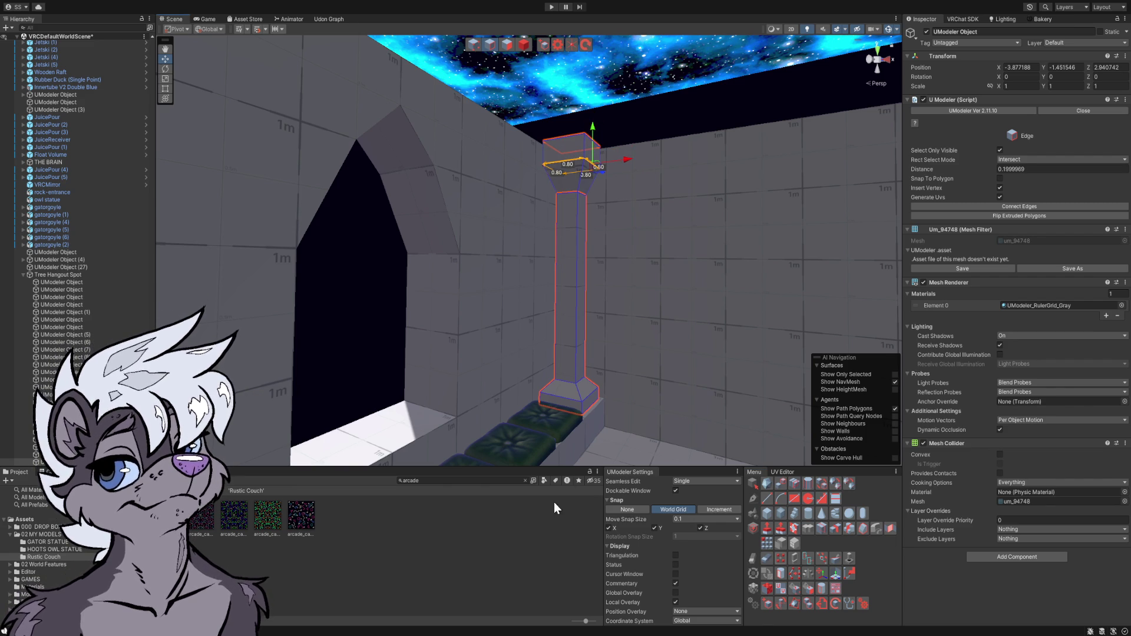
{"action": "left_click", "coordinate": [547, 526]}
{"action": "mouse_move", "coordinate": [606, 354]}
{"action": "left_mouse_down"}
{"action": "mouse_move", "coordinate": [613, 367]}
{"action": "mouse_move", "coordinate": [530, 356]}
{"action": "mouse_move", "coordinate": [666, 359]}
{"action": "mouse_move", "coordinate": [672, 406]}
{"action": "mouse_move", "coordinate": [647, 377]}
{"action": "mouse_move", "coordinate": [680, 392]}
{"action": "mouse_move", "coordinate": [680, 421]}
{"action": "left_mouse_up"}
{"action": "left_click", "coordinate": [444, 196]}
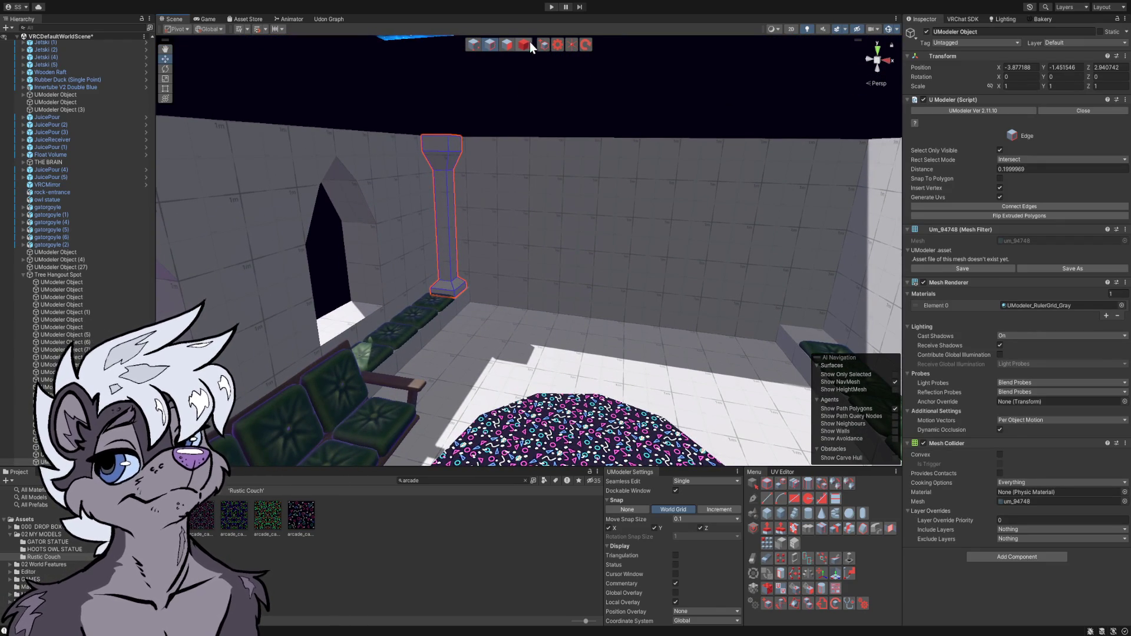
- Duplicate the pillar and move the copy, with the corner block, beside the second arched window
{"action": "left_click", "coordinate": [523, 44]}
{"action": "mouse_move", "coordinate": [522, 118]}
{"action": "left_mouse_down"}
{"action": "mouse_move", "coordinate": [524, 173]}
{"action": "mouse_move", "coordinate": [607, 268]}
{"action": "left_mouse_up"}
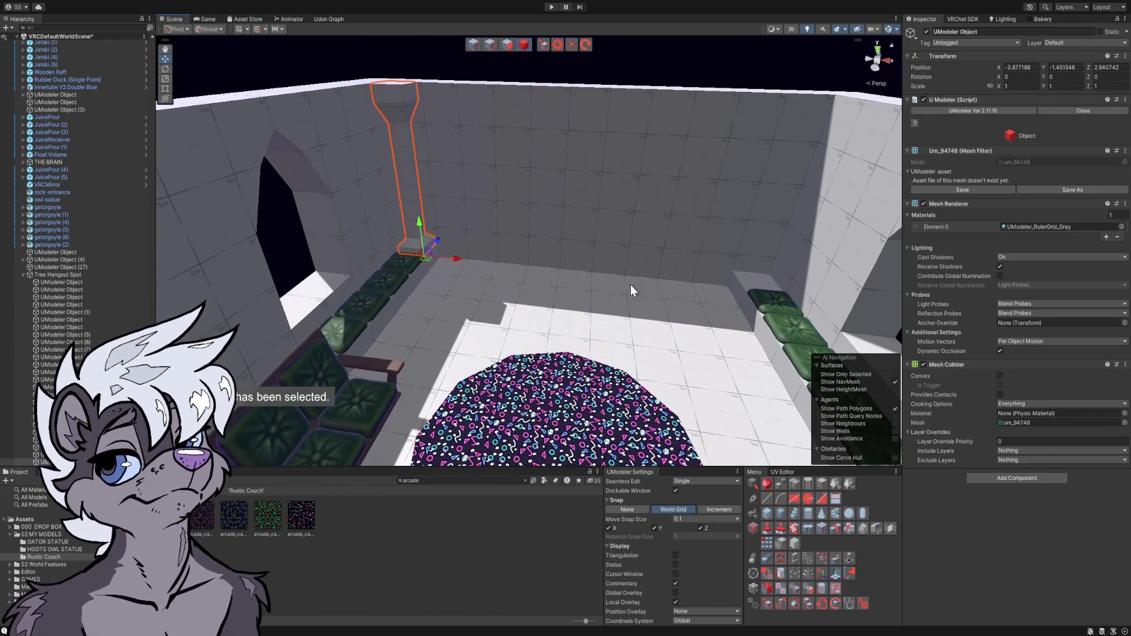
{"action": "key", "text": "ctrl+d"}
{"action": "mouse_move", "coordinate": [456, 257]}
{"action": "left_mouse_down"}
{"action": "mouse_move", "coordinate": [818, 287]}
{"action": "mouse_move", "coordinate": [812, 313]}
{"action": "mouse_move", "coordinate": [885, 333]}
{"action": "mouse_move", "coordinate": [899, 380]}
{"action": "mouse_move", "coordinate": [962, 377]}
{"action": "left_mouse_up"}
{"action": "key", "text": "f"}
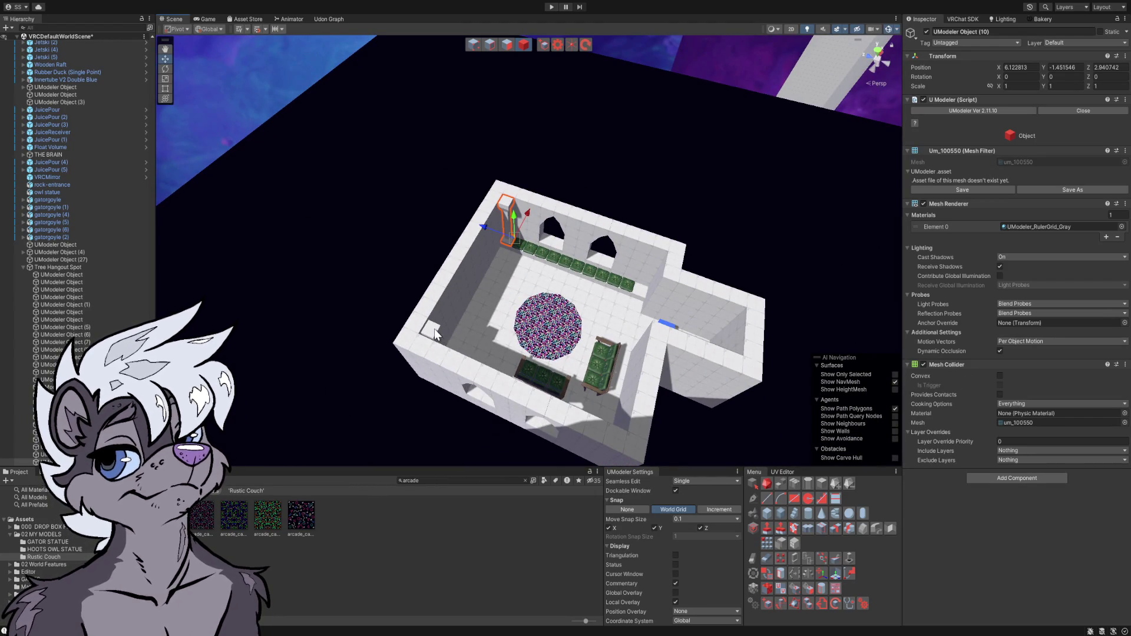
{"action": "left_click", "coordinate": [433, 330], "text": "shift"}
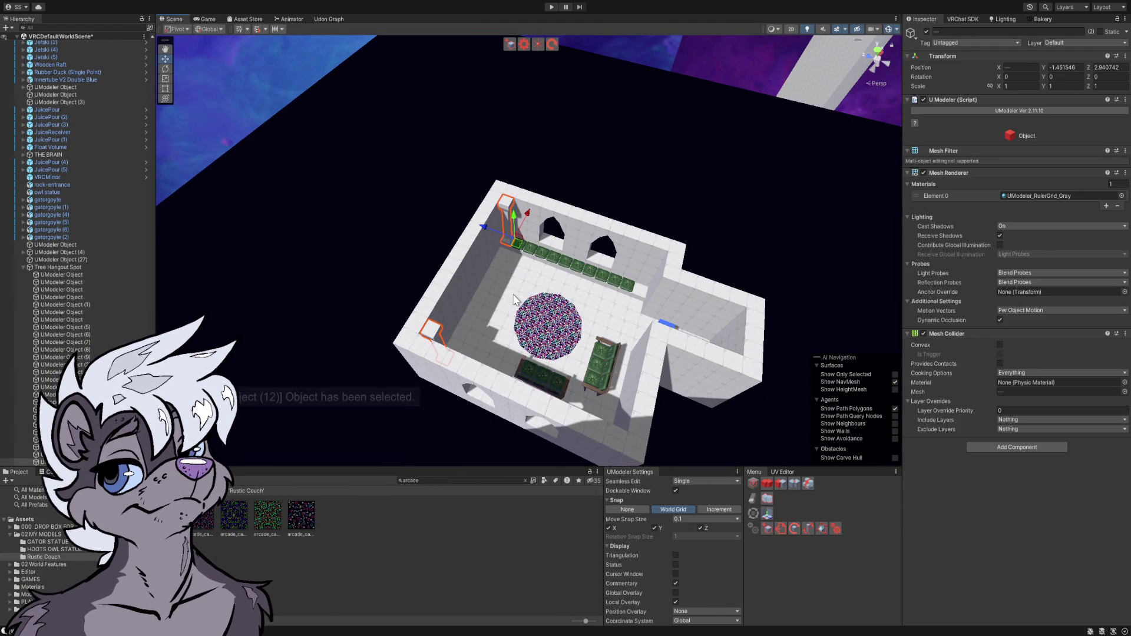
{"action": "mouse_move", "coordinate": [483, 225]}
{"action": "left_mouse_down"}
{"action": "mouse_move", "coordinate": [616, 265]}
{"action": "mouse_move", "coordinate": [618, 321]}
{"action": "mouse_move", "coordinate": [646, 302]}
{"action": "left_mouse_up"}
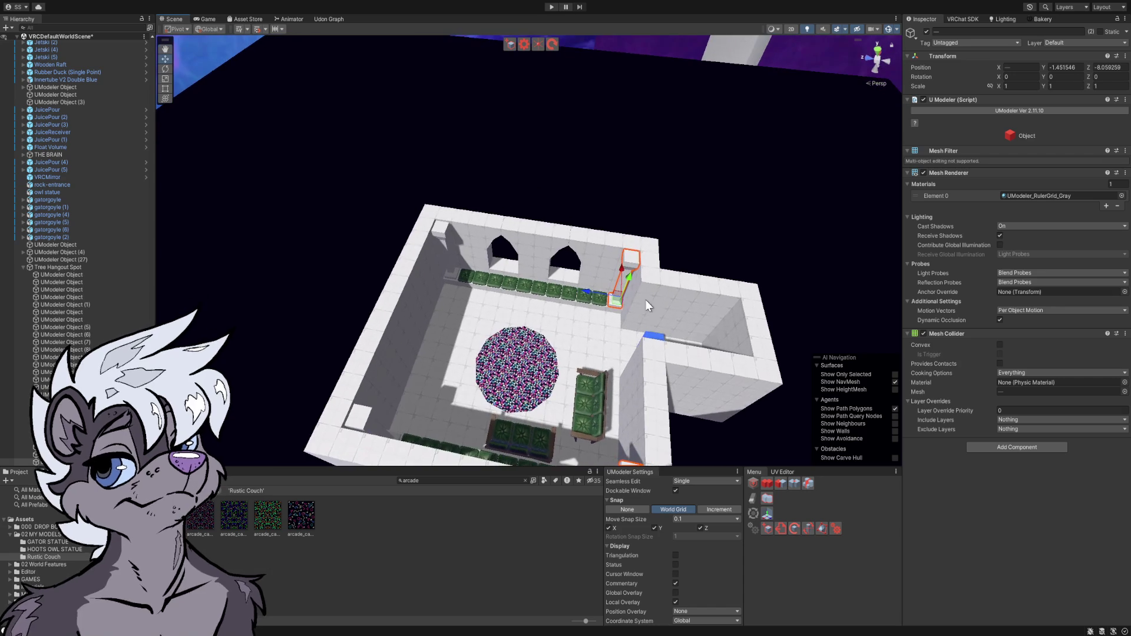
{"action": "left_click", "coordinate": [488, 485]}
{"action": "mouse_move", "coordinate": [495, 406]}
{"action": "left_mouse_down"}
{"action": "mouse_move", "coordinate": [500, 369]}
{"action": "mouse_move", "coordinate": [480, 298]}
{"action": "mouse_move", "coordinate": [443, 265]}
{"action": "mouse_move", "coordinate": [102, 206]}
{"action": "mouse_move", "coordinate": [1097, 210]}
{"action": "mouse_move", "coordinate": [40, 207]}
{"action": "mouse_move", "coordinate": [144, 210]}
{"action": "mouse_move", "coordinate": [112, 207]}
{"action": "mouse_move", "coordinate": [32, 234]}
{"action": "mouse_move", "coordinate": [27, 259]}
{"action": "left_mouse_up"}
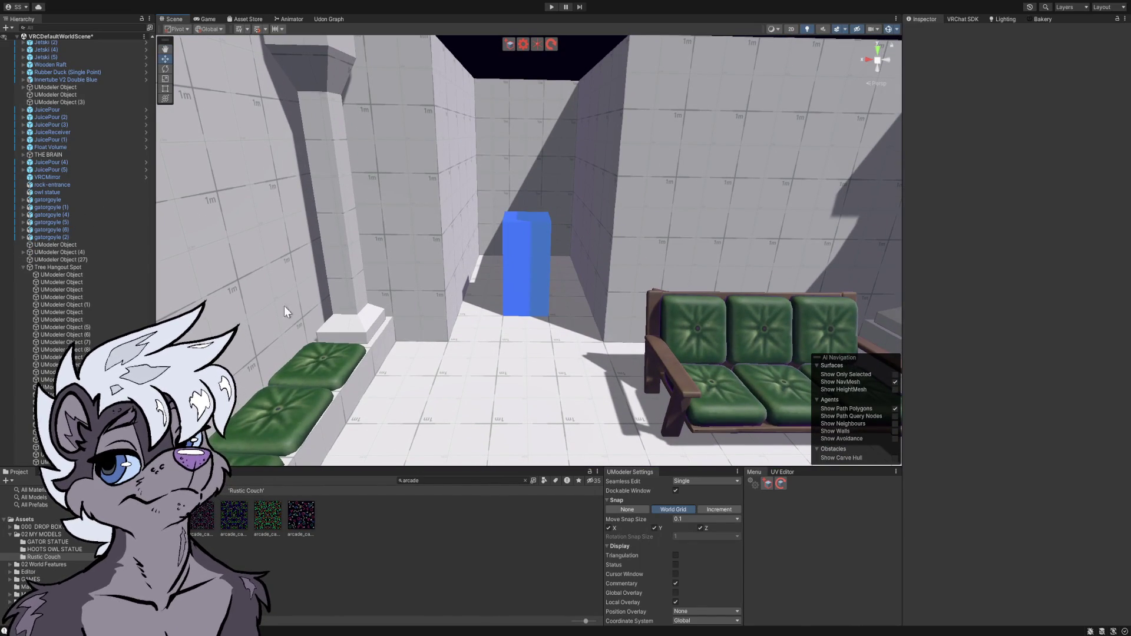
- Draw a 0.3 × 0.3 box base beside the pillar and extrude it into a 4 m post
{"action": "left_click_drag", "start_coordinate": [444, 307], "coordinate": [457, 371]}
{"action": "left_click", "coordinate": [463, 377]}
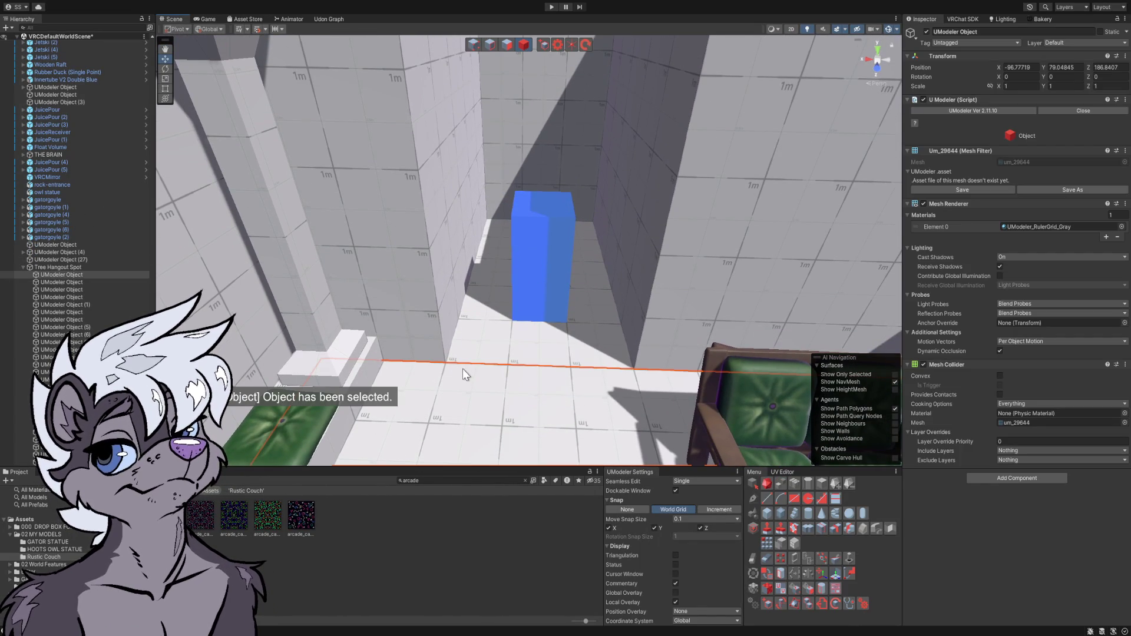
{"action": "left_click", "coordinate": [541, 46]}
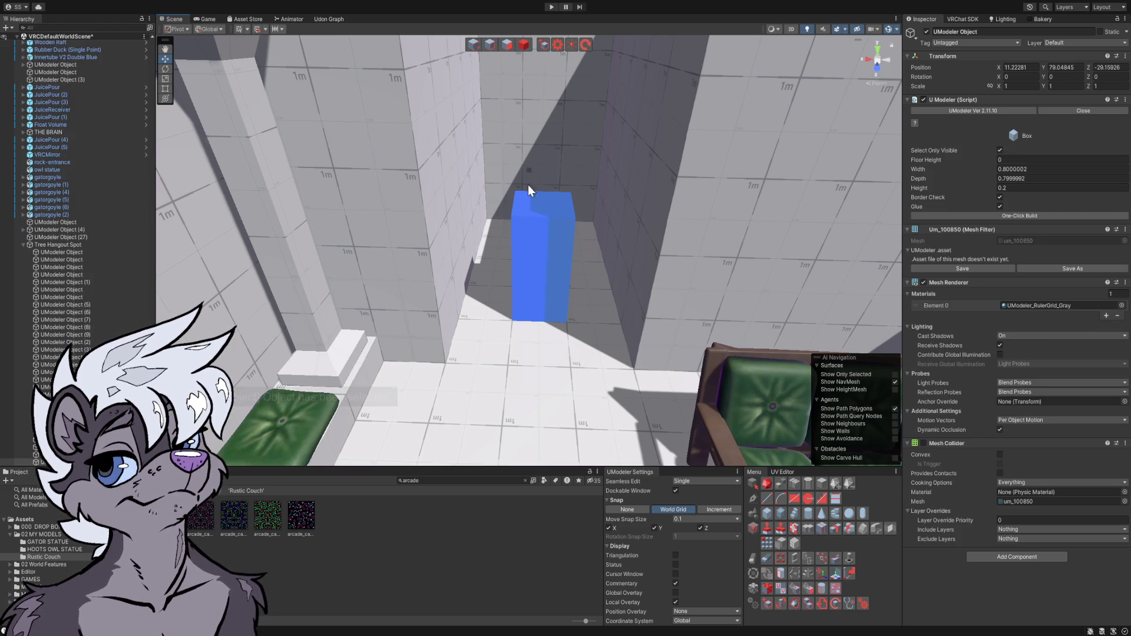
{"action": "scroll", "coordinate": [450, 372], "scroll_direction": "up", "scroll_amount": 8}
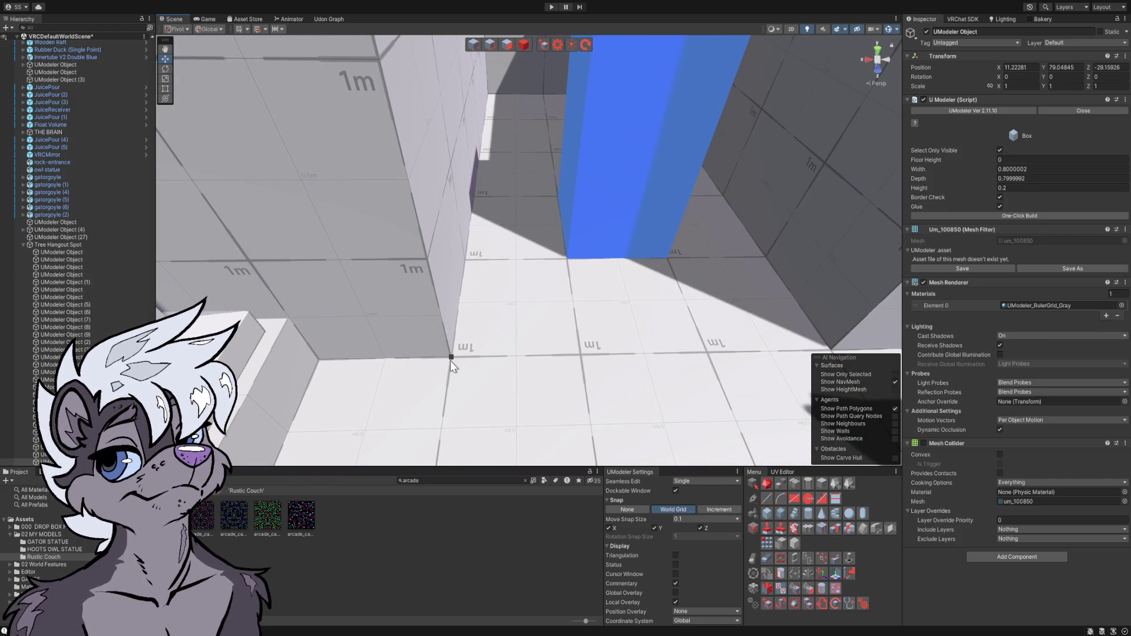
{"action": "mouse_move", "coordinate": [461, 371]}
{"action": "left_mouse_down"}
{"action": "mouse_move", "coordinate": [457, 337]}
{"action": "mouse_move", "coordinate": [448, 345]}
{"action": "left_mouse_up"}
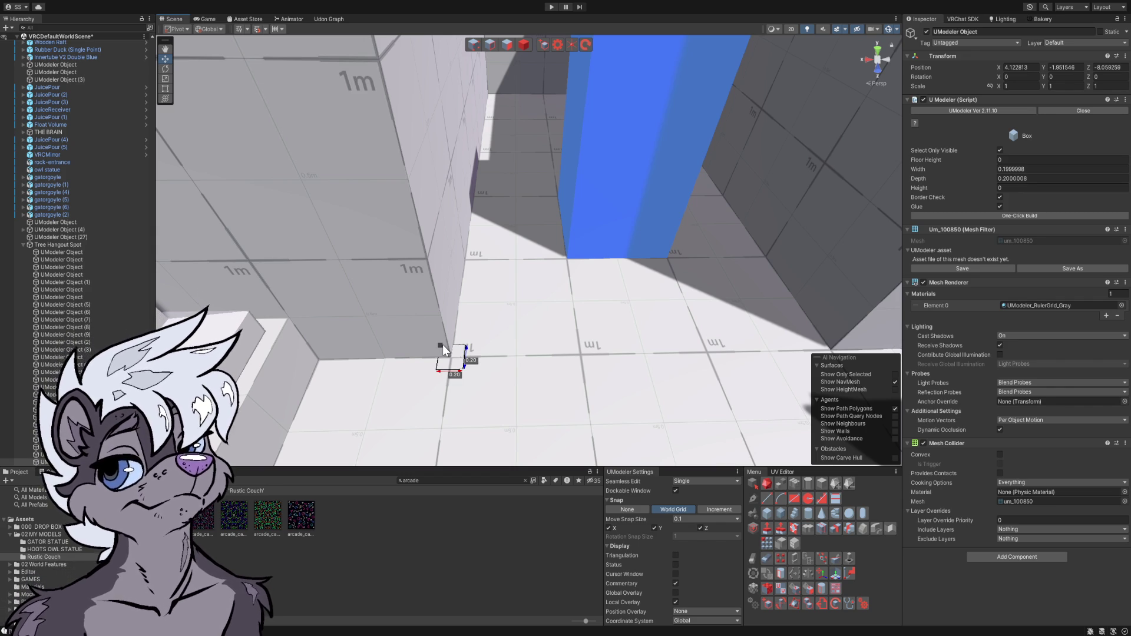
{"action": "mouse_move", "coordinate": [427, 342]}
{"action": "left_mouse_down"}
{"action": "mouse_move", "coordinate": [391, 165]}
{"action": "mouse_move", "coordinate": [398, 104]}
{"action": "mouse_move", "coordinate": [429, 126]}
{"action": "mouse_move", "coordinate": [449, 122]}
{"action": "mouse_move", "coordinate": [458, 175]}
{"action": "left_mouse_up"}
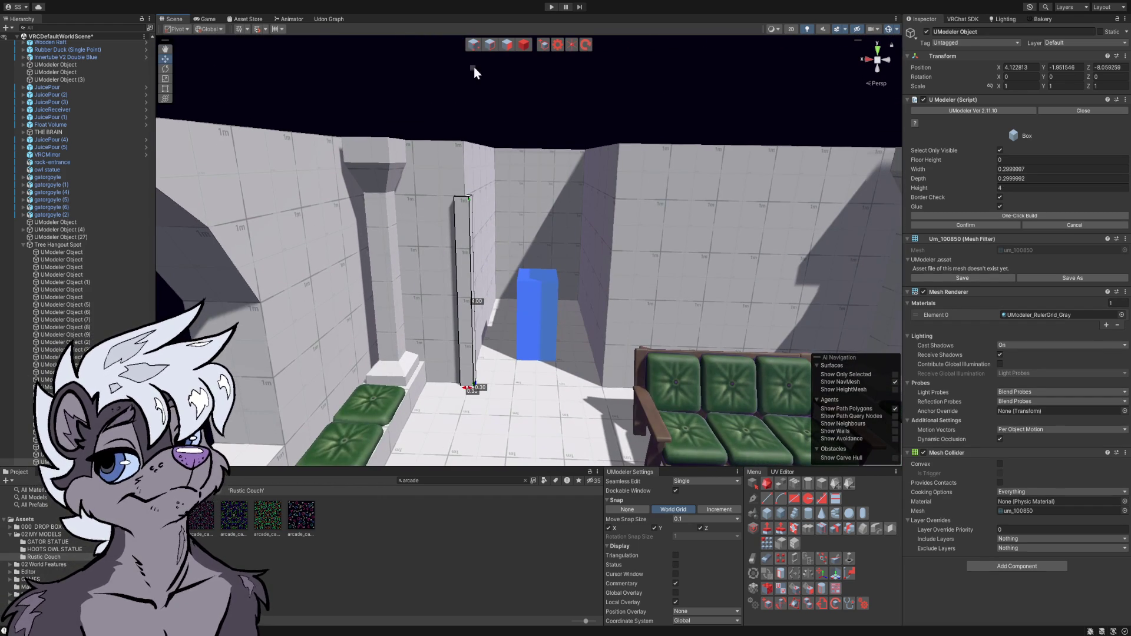
{"action": "left_click", "coordinate": [523, 47]}
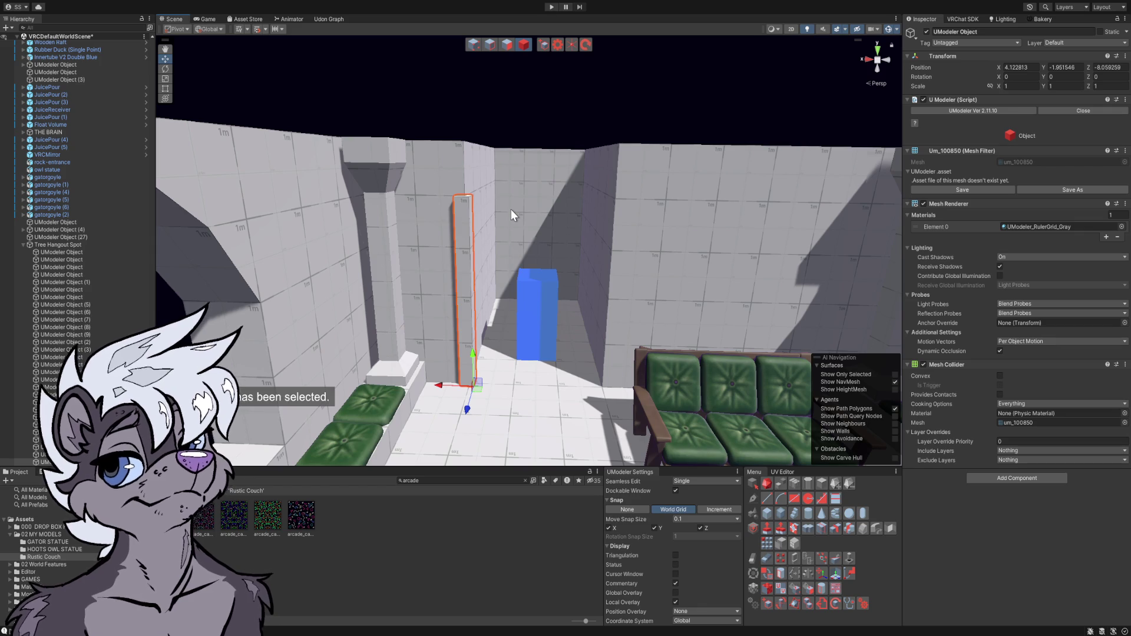
- Duplicate the 4 m post and slide the copy along the wall to about X 4.12, Y -1.96, Z -8.06
{"action": "key", "text": "ctrl+d"}
{"action": "mouse_move", "coordinate": [476, 386]}
{"action": "left_mouse_down"}
{"action": "mouse_move", "coordinate": [583, 400]}
{"action": "mouse_move", "coordinate": [530, 371]}
{"action": "mouse_move", "coordinate": [526, 318]}
{"action": "mouse_move", "coordinate": [963, 344]}
{"action": "mouse_move", "coordinate": [803, 330]}
{"action": "mouse_move", "coordinate": [583, 342]}
{"action": "left_mouse_up"}
{"action": "left_click", "coordinate": [537, 557]}
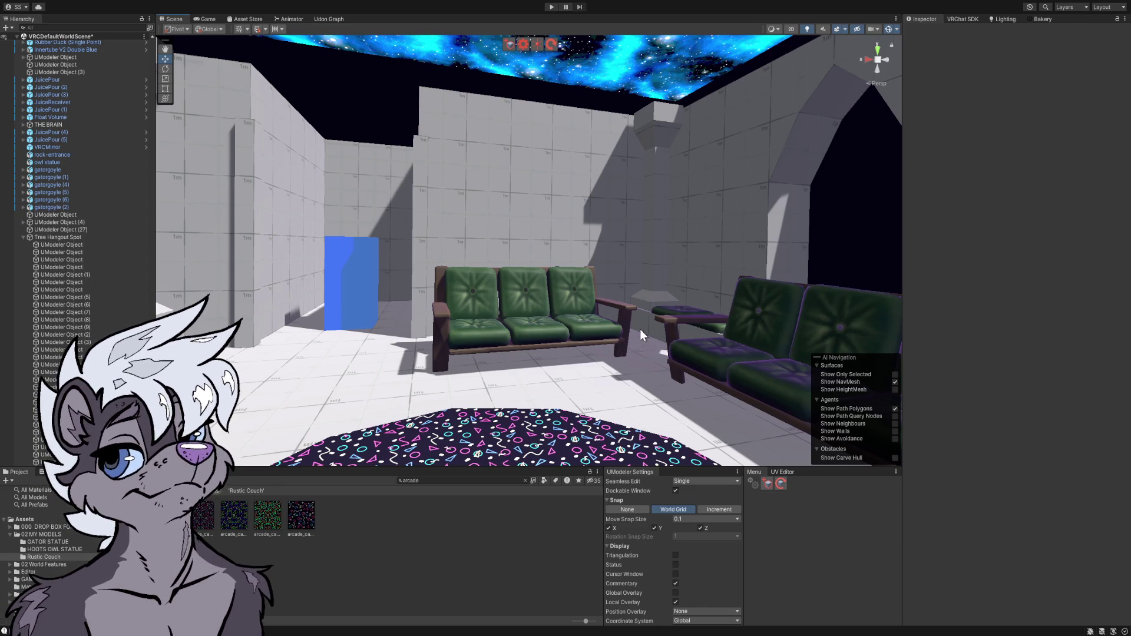
{"action": "key", "text": "w"}
{"action": "left_click_drag", "start_coordinate": [543, 273], "coordinate": [484, 257]}
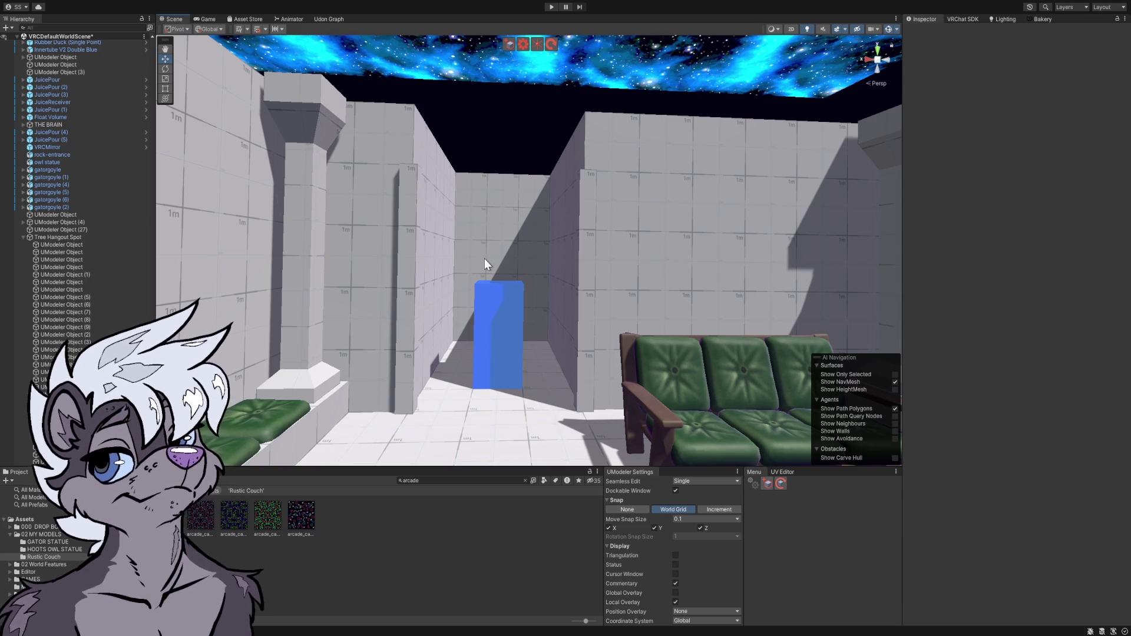
{"action": "scroll", "coordinate": [487, 222], "scroll_direction": "up", "scroll_amount": 3}
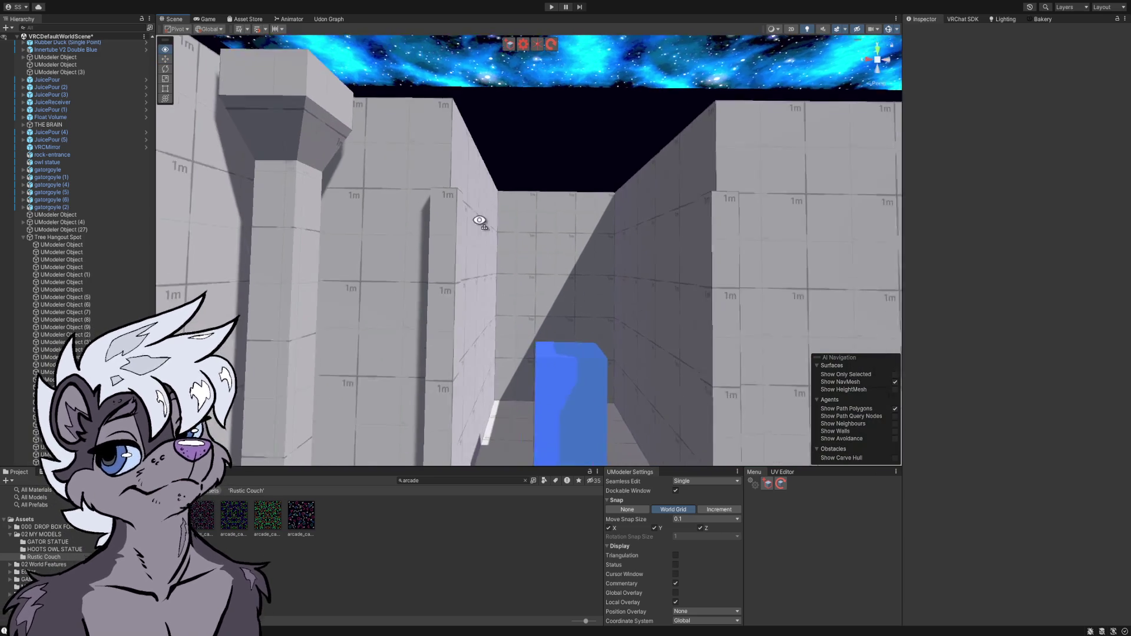
{"action": "left_click", "coordinate": [472, 230]}
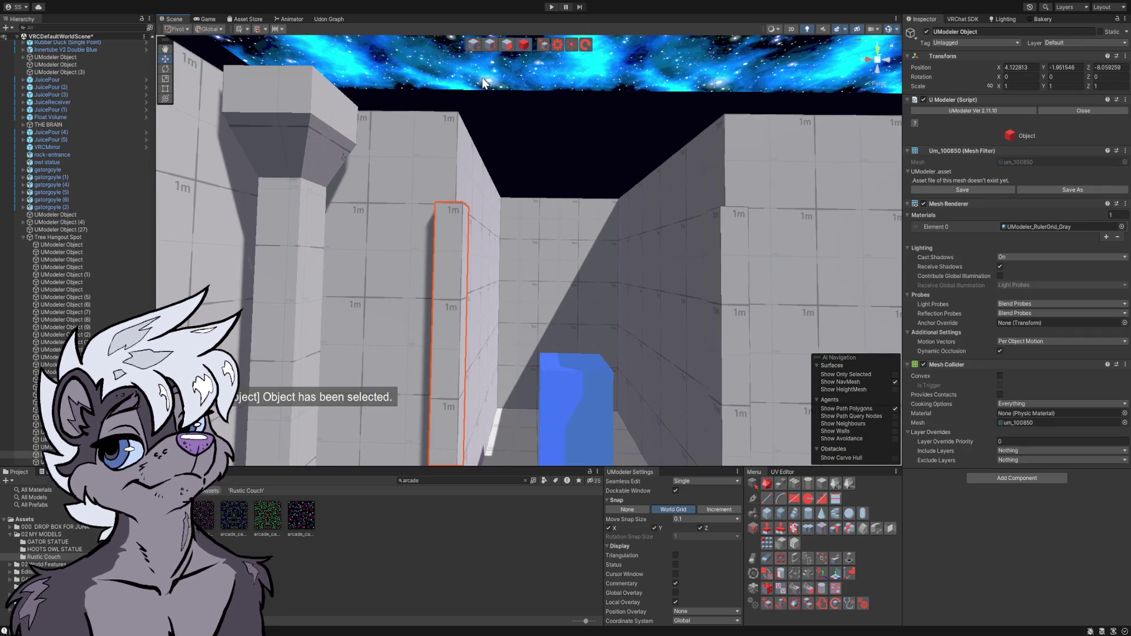
- Draw a 4 m-long slab base on the wall above the passage, 0.2 thick, and finish it
{"action": "left_click_drag", "start_coordinate": [487, 100], "coordinate": [495, 131]}
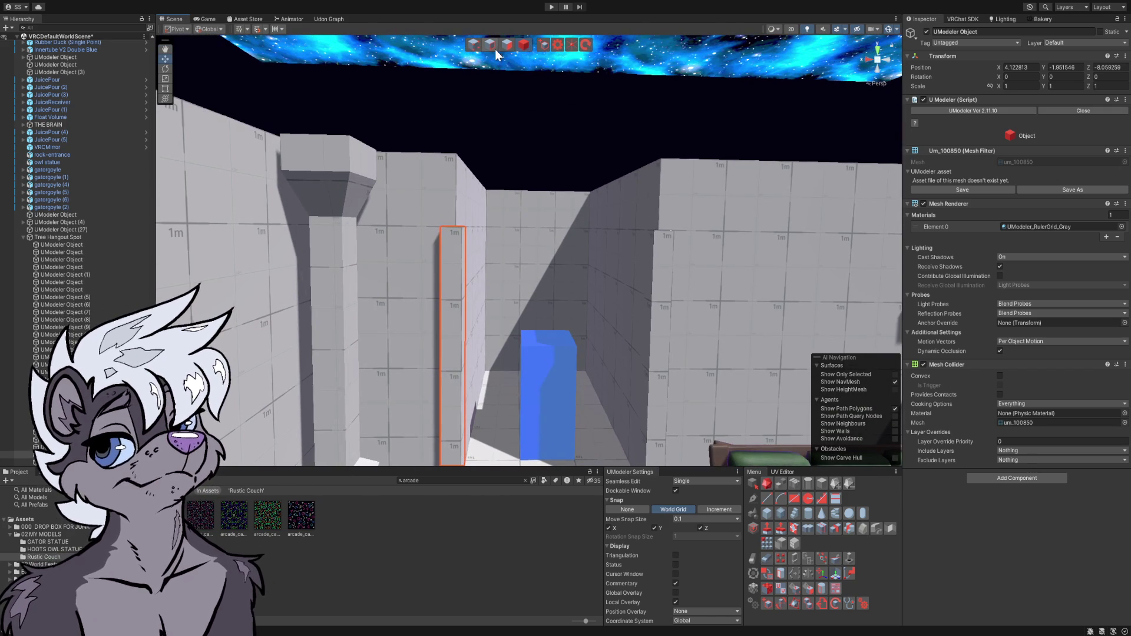
{"action": "left_click", "coordinate": [456, 167]}
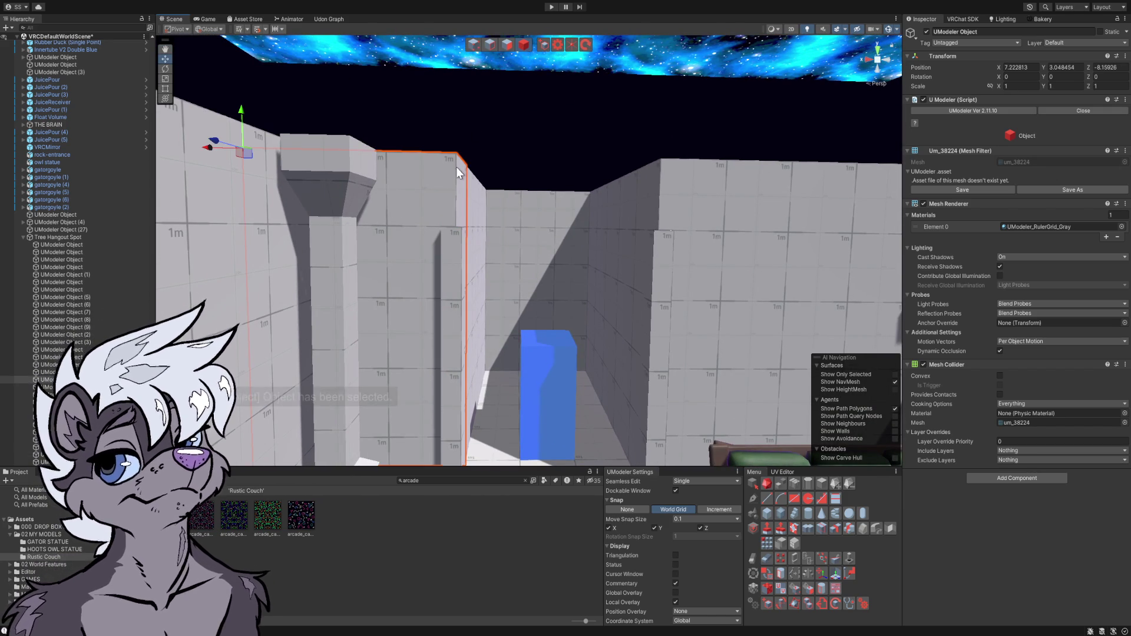
{"action": "left_click", "coordinate": [541, 44]}
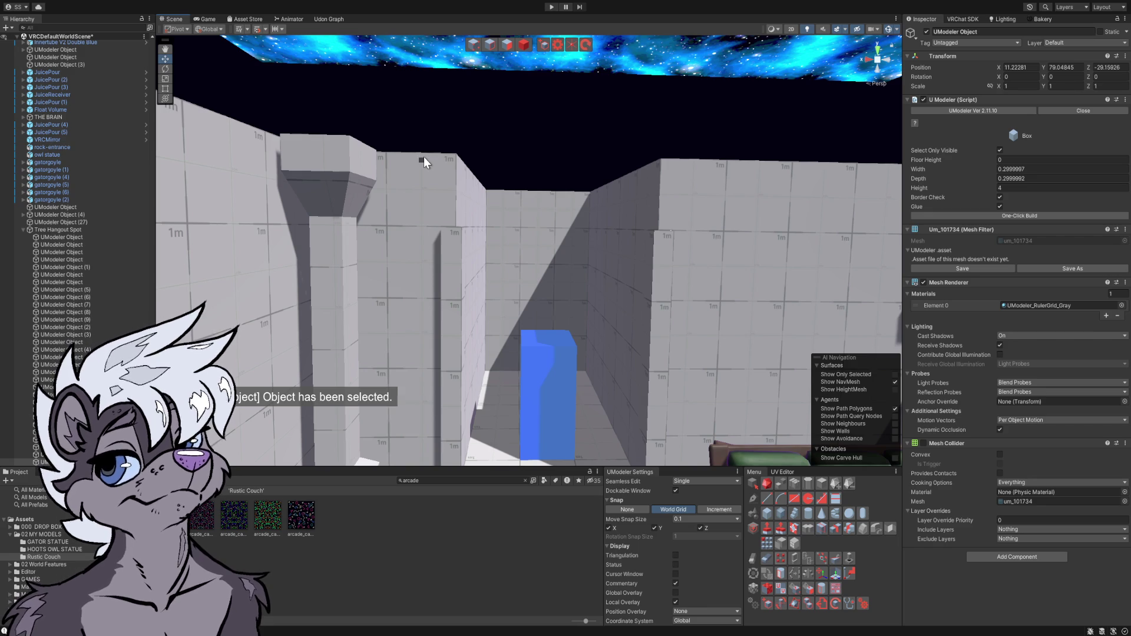
{"action": "mouse_move", "coordinate": [423, 155]}
{"action": "left_mouse_down"}
{"action": "mouse_move", "coordinate": [560, 230]}
{"action": "mouse_move", "coordinate": [690, 228]}
{"action": "mouse_move", "coordinate": [499, 228]}
{"action": "mouse_move", "coordinate": [540, 220]}
{"action": "mouse_move", "coordinate": [560, 182]}
{"action": "left_mouse_up"}
{"action": "mouse_move", "coordinate": [592, 140]}
{"action": "left_mouse_down"}
{"action": "mouse_move", "coordinate": [496, 239]}
{"action": "mouse_move", "coordinate": [546, 242]}
{"action": "mouse_move", "coordinate": [571, 274]}
{"action": "mouse_move", "coordinate": [551, 237]}
{"action": "left_mouse_up"}
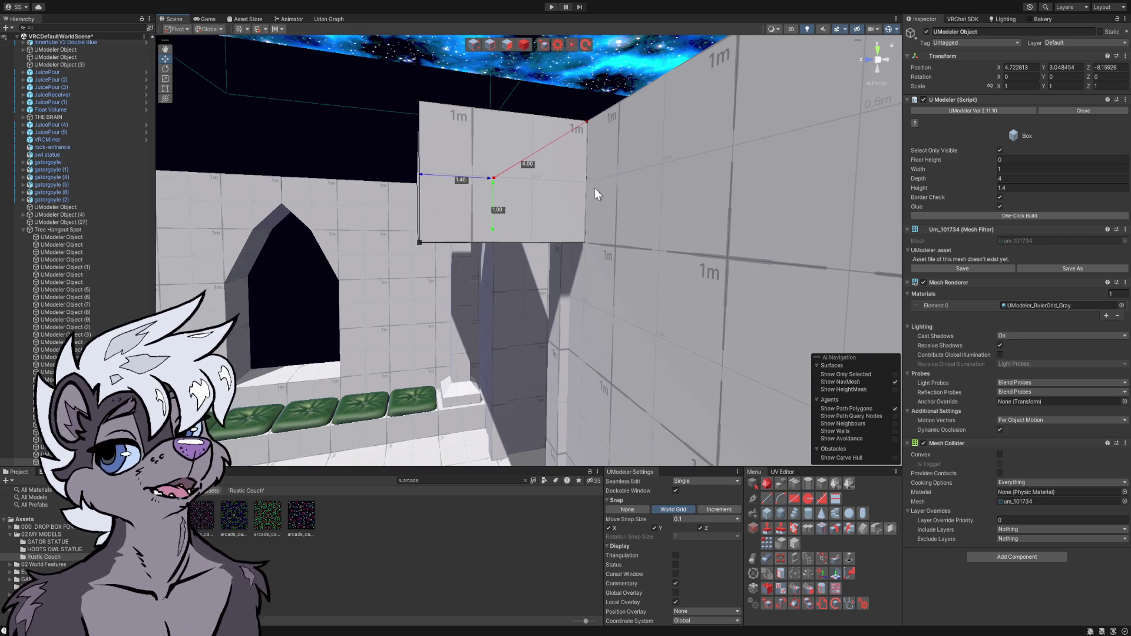
{"action": "left_click_drag", "start_coordinate": [524, 192], "coordinate": [599, 193]}
{"action": "mouse_move", "coordinate": [585, 171]}
{"action": "left_mouse_down"}
{"action": "mouse_move", "coordinate": [667, 250]}
{"action": "mouse_move", "coordinate": [627, 268]}
{"action": "left_mouse_up"}
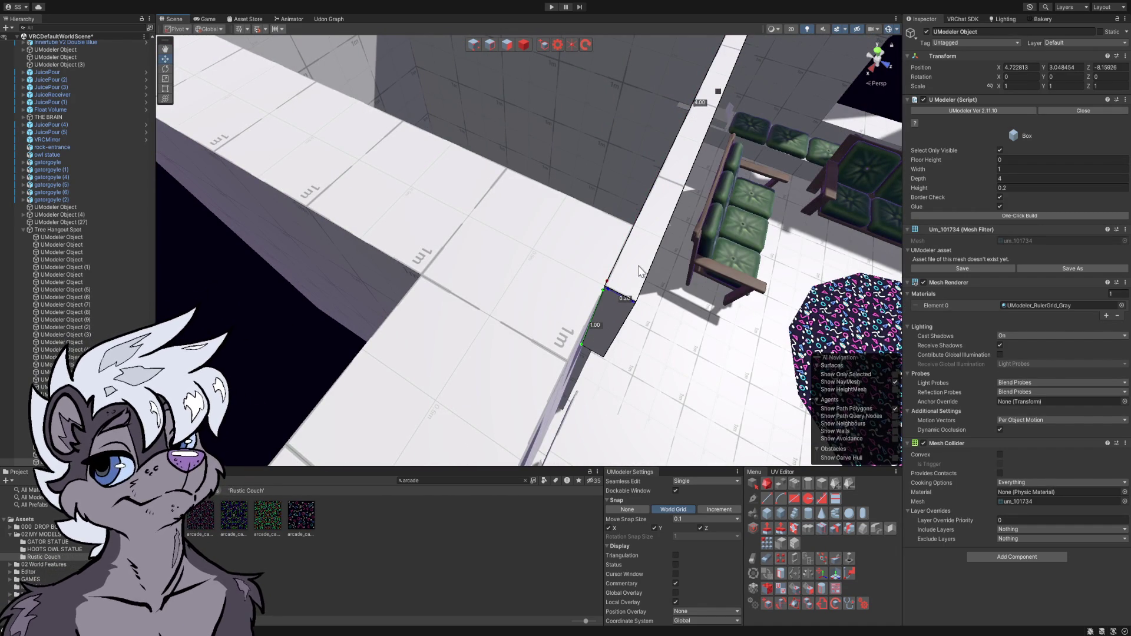
{"action": "left_click", "coordinate": [641, 271]}
{"action": "mouse_move", "coordinate": [642, 272]}
{"action": "left_mouse_down"}
{"action": "mouse_move", "coordinate": [550, 189]}
{"action": "mouse_move", "coordinate": [518, 140]}
{"action": "mouse_move", "coordinate": [514, 107]}
{"action": "mouse_move", "coordinate": [534, 112]}
{"action": "left_mouse_up"}
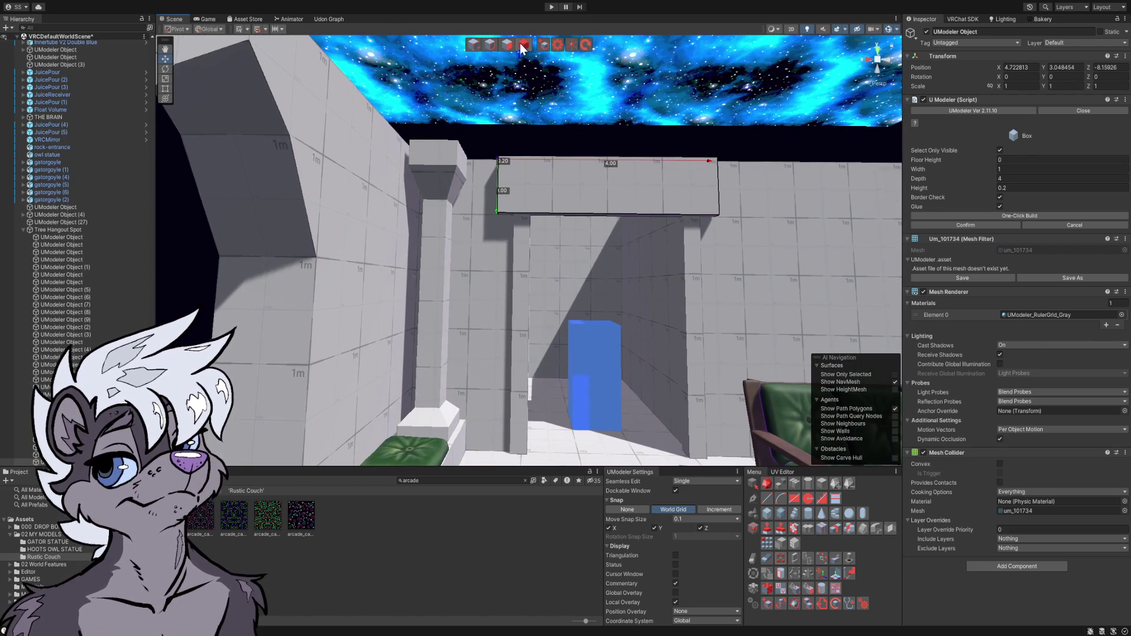
{"action": "left_click", "coordinate": [523, 46]}
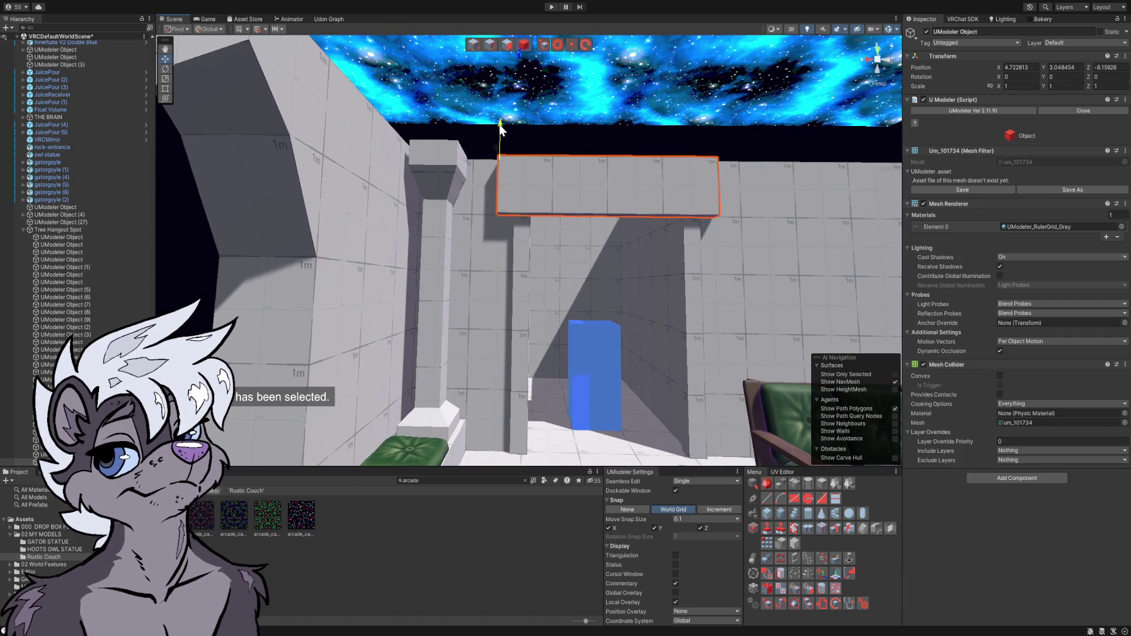
- Lower the slab to about Y 2.05 over the corridor opening
{"action": "left_click_drag", "start_coordinate": [500, 125], "coordinate": [504, 162]}
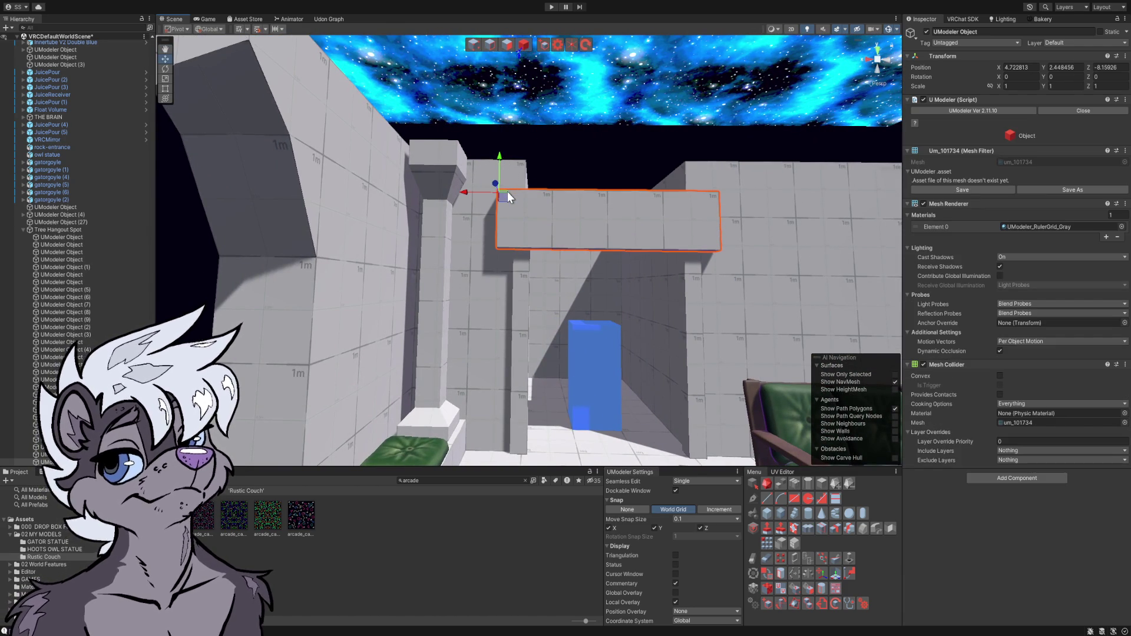
{"action": "mouse_move", "coordinate": [575, 242]}
{"action": "left_mouse_down"}
{"action": "mouse_move", "coordinate": [576, 252]}
{"action": "mouse_move", "coordinate": [533, 214]}
{"action": "left_mouse_up"}
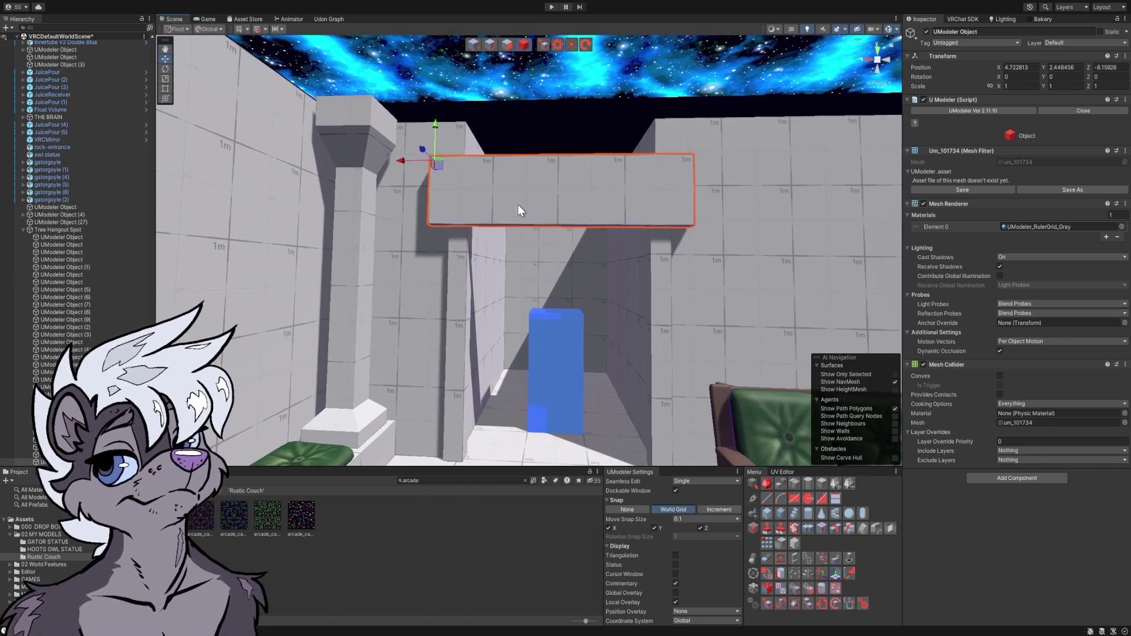
{"action": "mouse_move", "coordinate": [435, 129]}
{"action": "left_mouse_down"}
{"action": "mouse_move", "coordinate": [439, 150]}
{"action": "mouse_move", "coordinate": [510, 189]}
{"action": "mouse_move", "coordinate": [494, 189]}
{"action": "mouse_move", "coordinate": [524, 192]}
{"action": "left_mouse_up"}
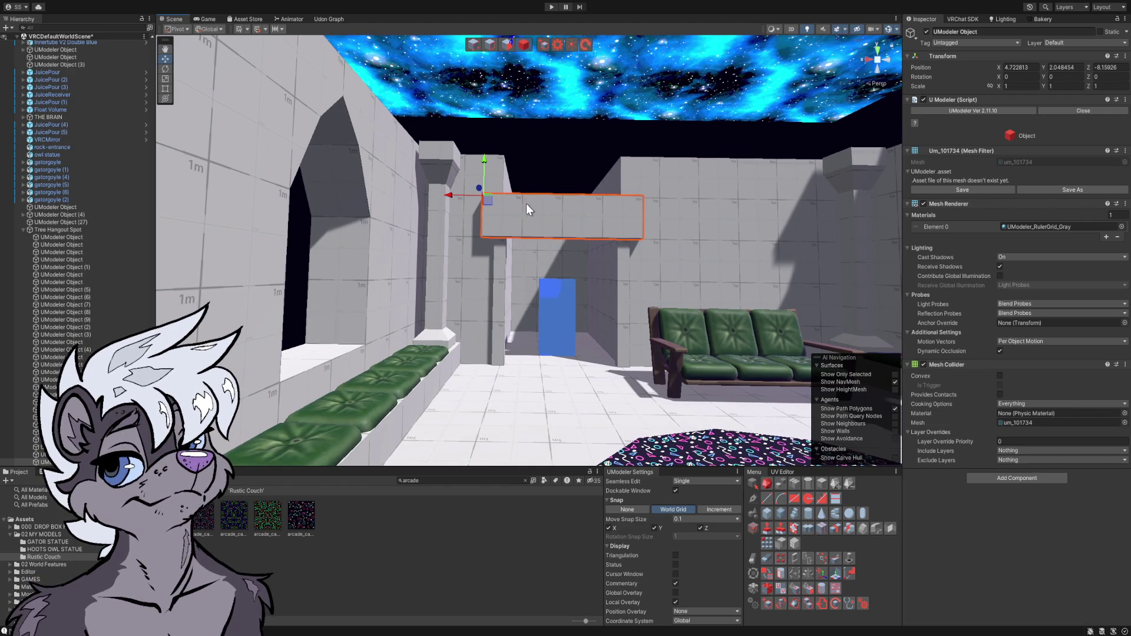
{"action": "mouse_move", "coordinate": [532, 232]}
{"action": "left_mouse_down"}
{"action": "mouse_move", "coordinate": [542, 293]}
{"action": "mouse_move", "coordinate": [542, 271]}
{"action": "mouse_move", "coordinate": [555, 278]}
{"action": "mouse_move", "coordinate": [521, 274]}
{"action": "left_mouse_up"}
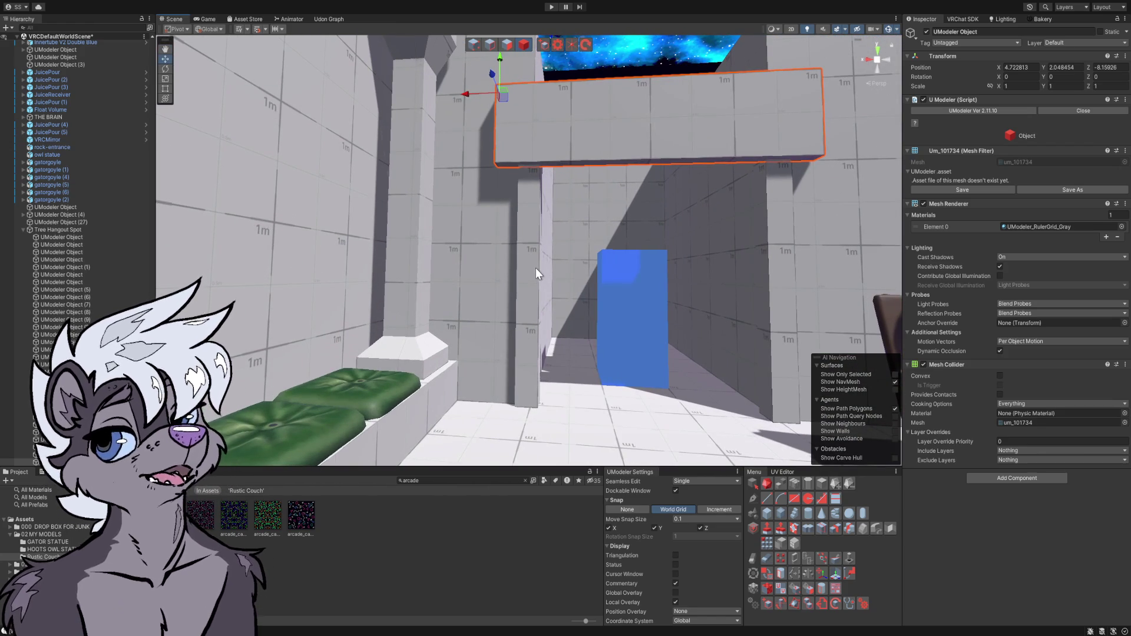
{"action": "scroll", "coordinate": [536, 268], "scroll_direction": "up", "scroll_amount": 5}
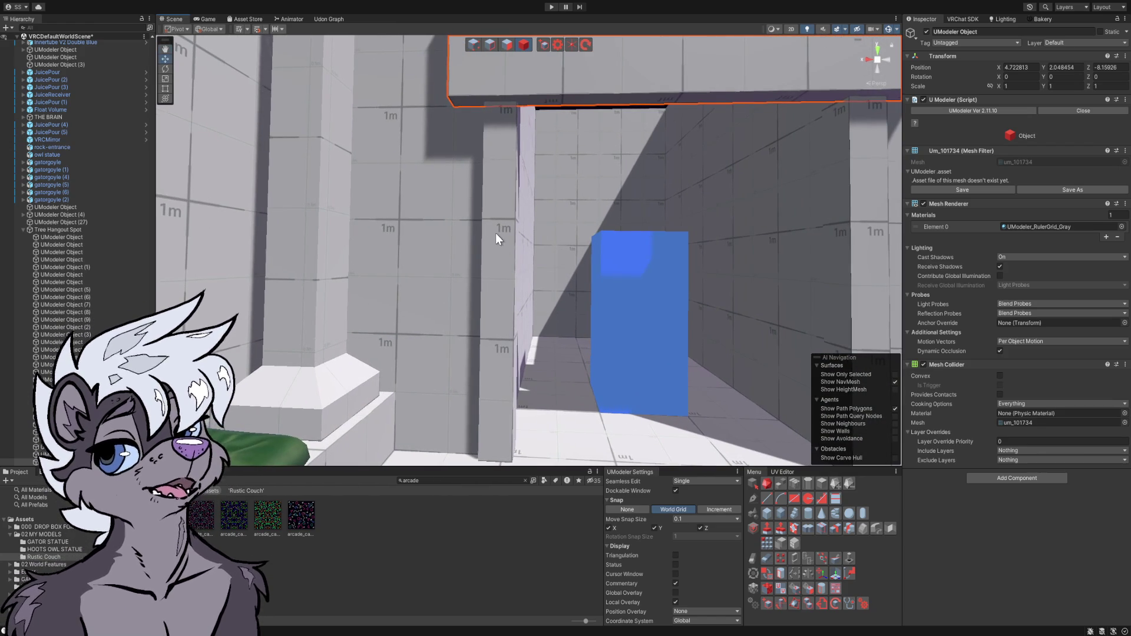
{"action": "scroll", "coordinate": [496, 234], "scroll_direction": "down", "scroll_amount": 8}
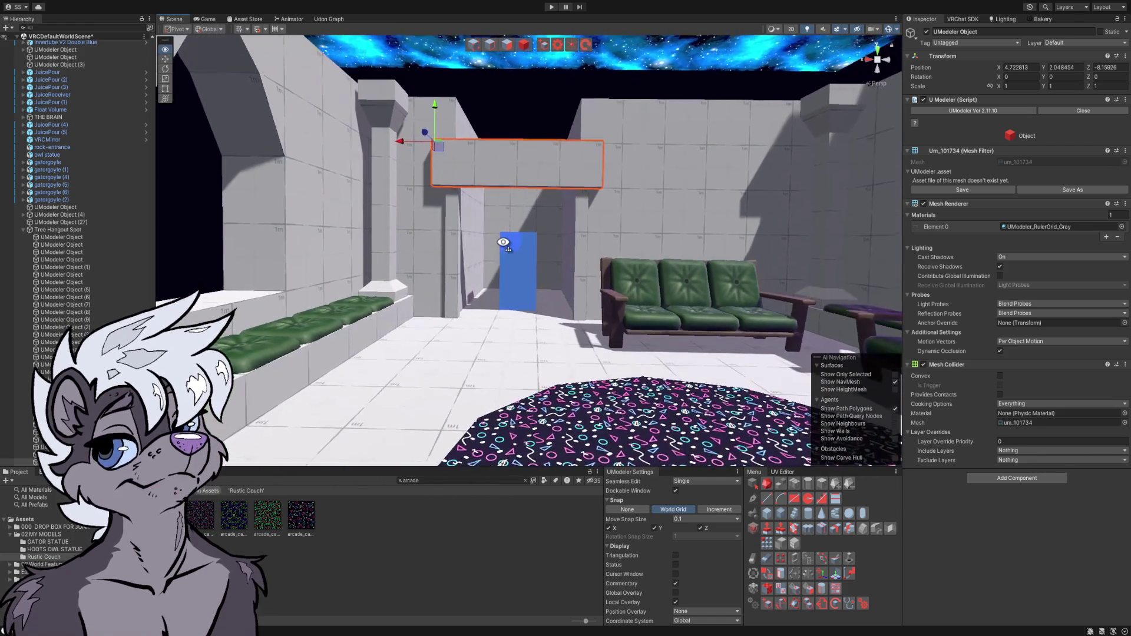
{"action": "scroll", "coordinate": [504, 242], "scroll_direction": "up", "scroll_amount": 8}
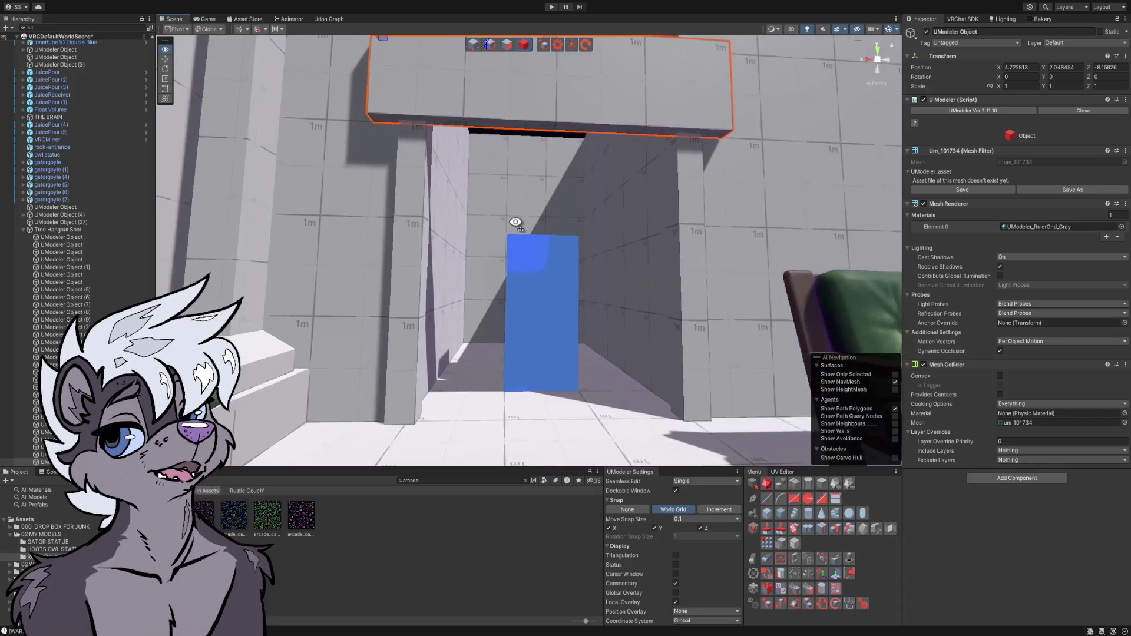
{"action": "scroll", "coordinate": [516, 223], "scroll_direction": "down", "scroll_amount": 8}
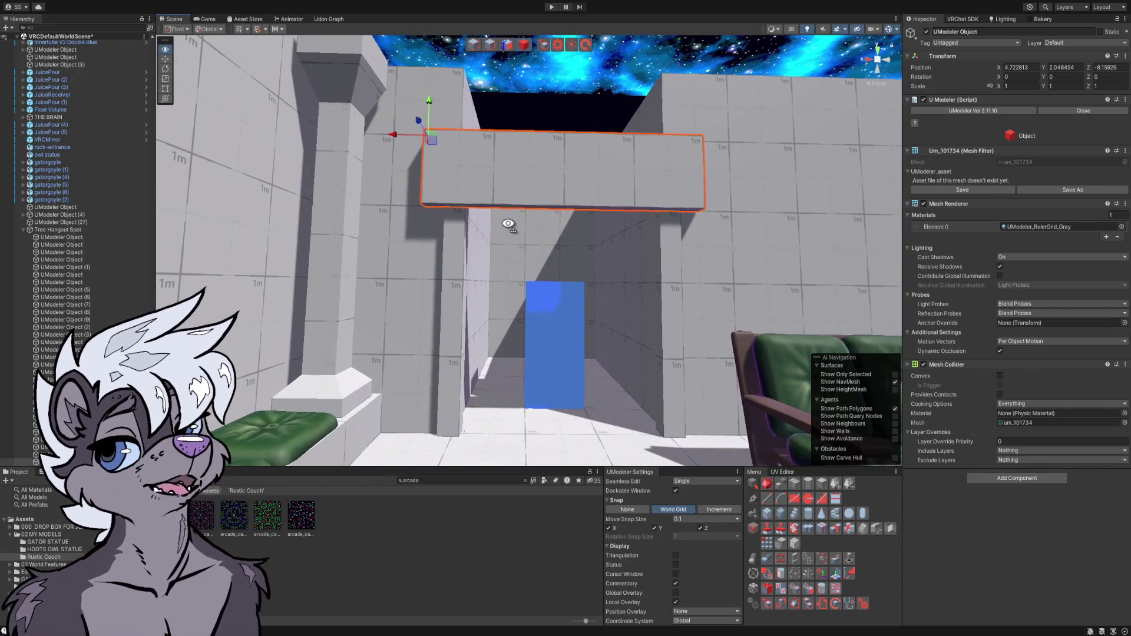
{"action": "scroll", "coordinate": [507, 224], "scroll_direction": "down", "scroll_amount": 3}
{"action": "scroll", "coordinate": [513, 236], "scroll_direction": "up", "scroll_amount": 5}
{"action": "scroll", "coordinate": [515, 242], "scroll_direction": "up", "scroll_amount": 3}
{"action": "scroll", "coordinate": [513, 243], "scroll_direction": "down", "scroll_amount": 4}
{"action": "mouse_move", "coordinate": [510, 244]}
{"action": "left_mouse_down"}
{"action": "mouse_move", "coordinate": [424, 232]}
{"action": "mouse_move", "coordinate": [487, 245]}
{"action": "mouse_move", "coordinate": [489, 229]}
{"action": "mouse_move", "coordinate": [503, 273]}
{"action": "mouse_move", "coordinate": [510, 233]}
{"action": "left_mouse_up"}
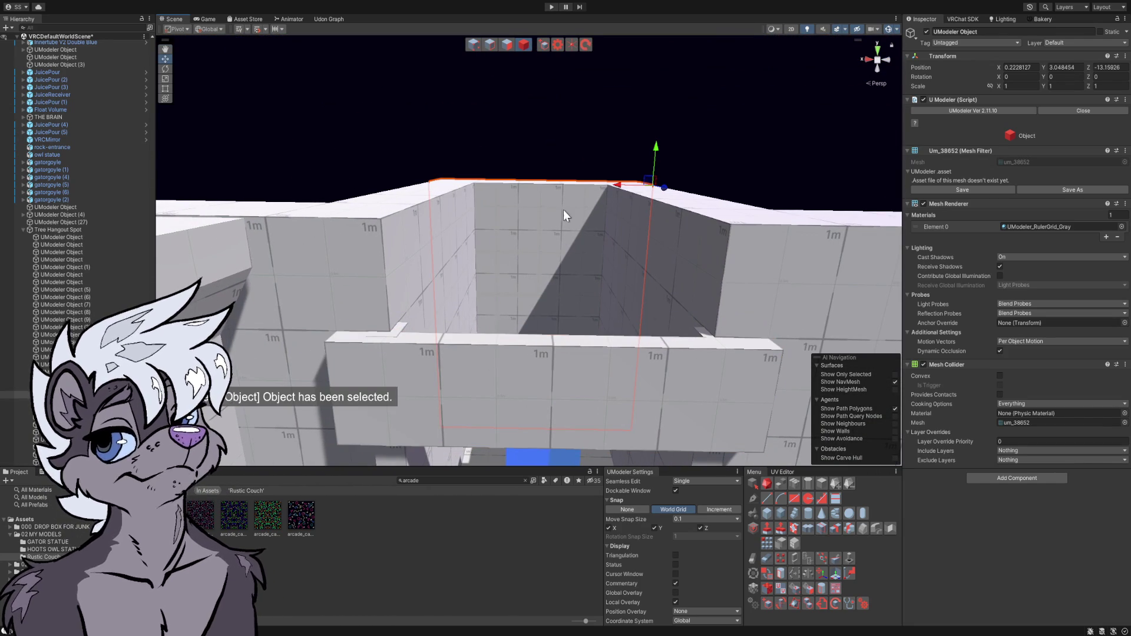
- With 0.5 move snap, build a 3 × 0.5 m, 5 m tall box atop the wall above the passage
{"action": "left_click", "coordinate": [541, 45]}
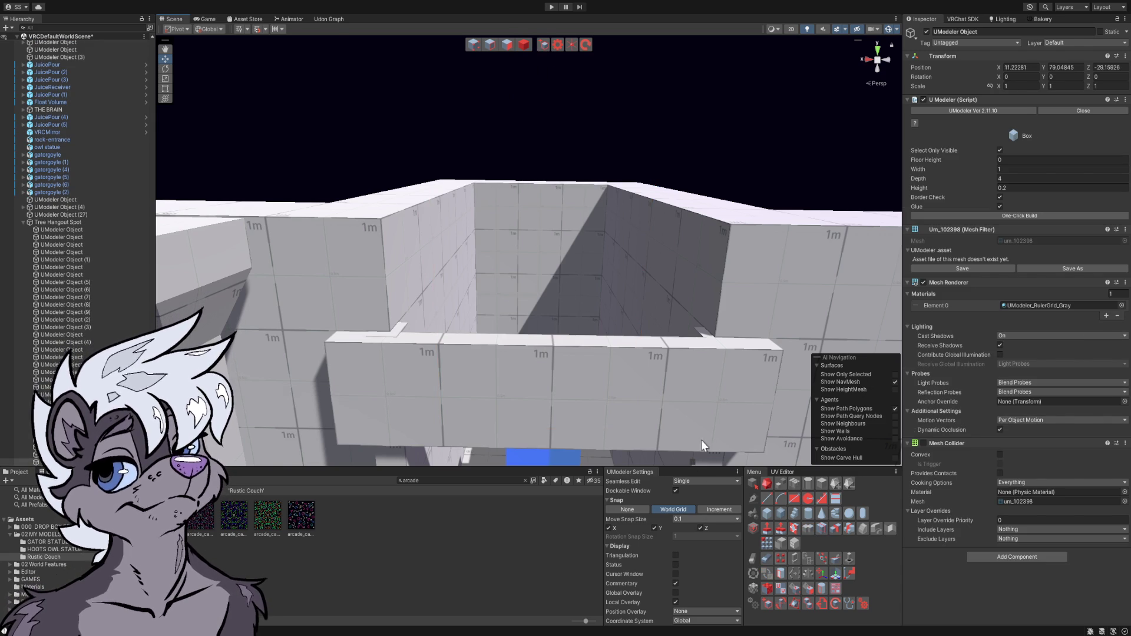
{"action": "key", "text": "]"}
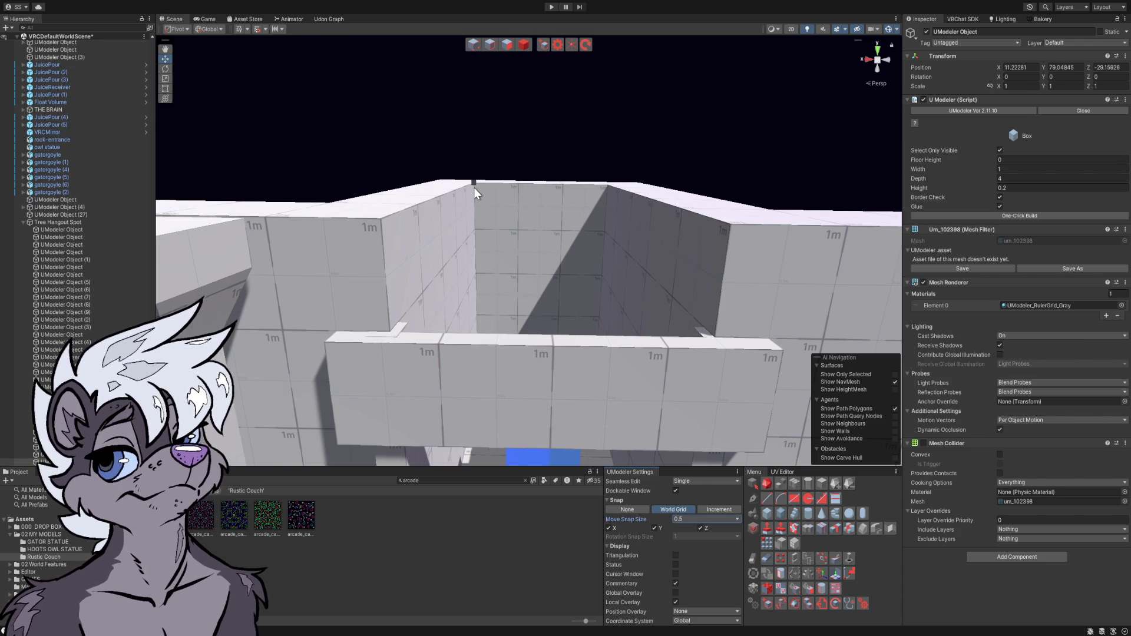
{"action": "mouse_move", "coordinate": [474, 187]}
{"action": "left_mouse_down"}
{"action": "mouse_move", "coordinate": [521, 212]}
{"action": "mouse_move", "coordinate": [604, 225]}
{"action": "left_mouse_up"}
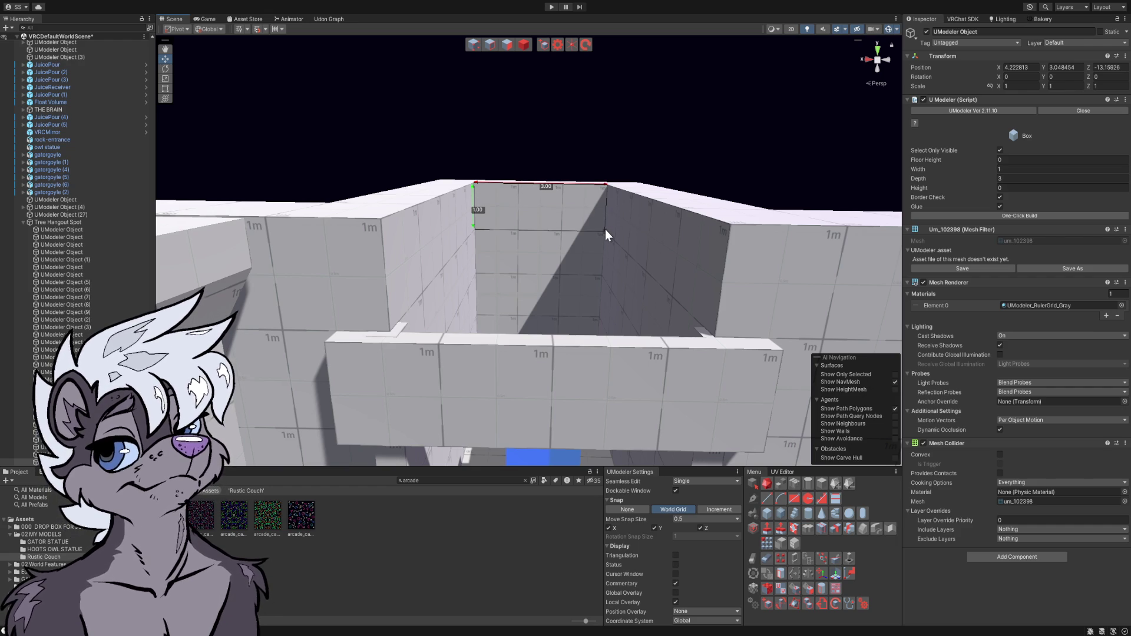
{"action": "left_click", "coordinate": [680, 341]}
{"action": "scroll", "coordinate": [659, 300], "scroll_direction": "up", "scroll_amount": 5}
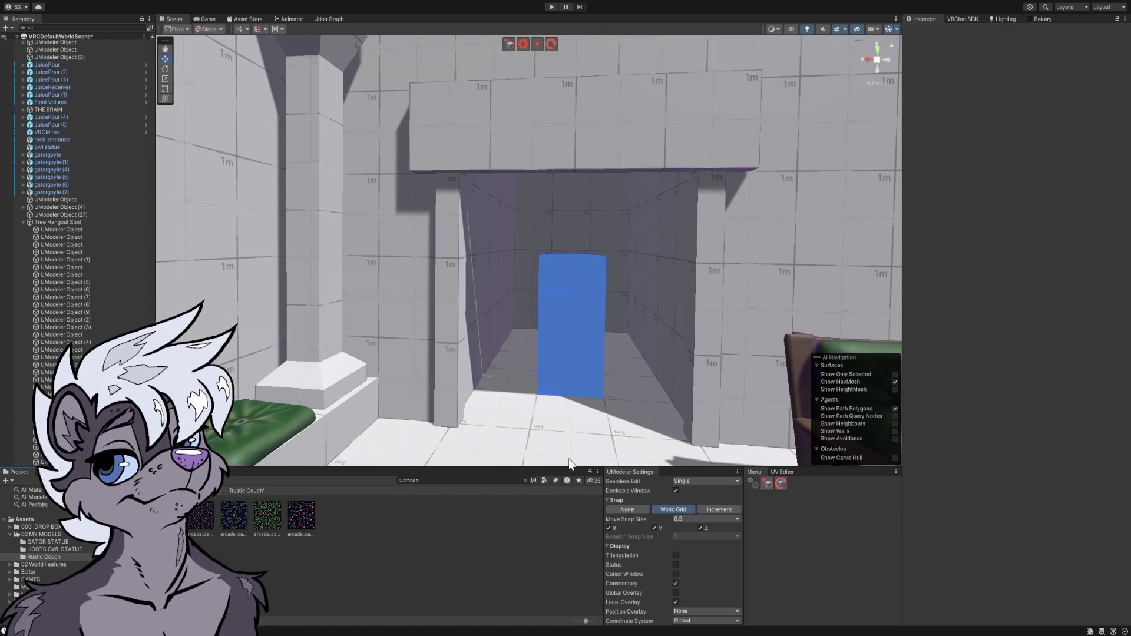
{"action": "scroll", "coordinate": [566, 360], "scroll_direction": "down", "scroll_amount": 10}
{"action": "scroll", "coordinate": [565, 360], "scroll_direction": "up", "scroll_amount": 10}
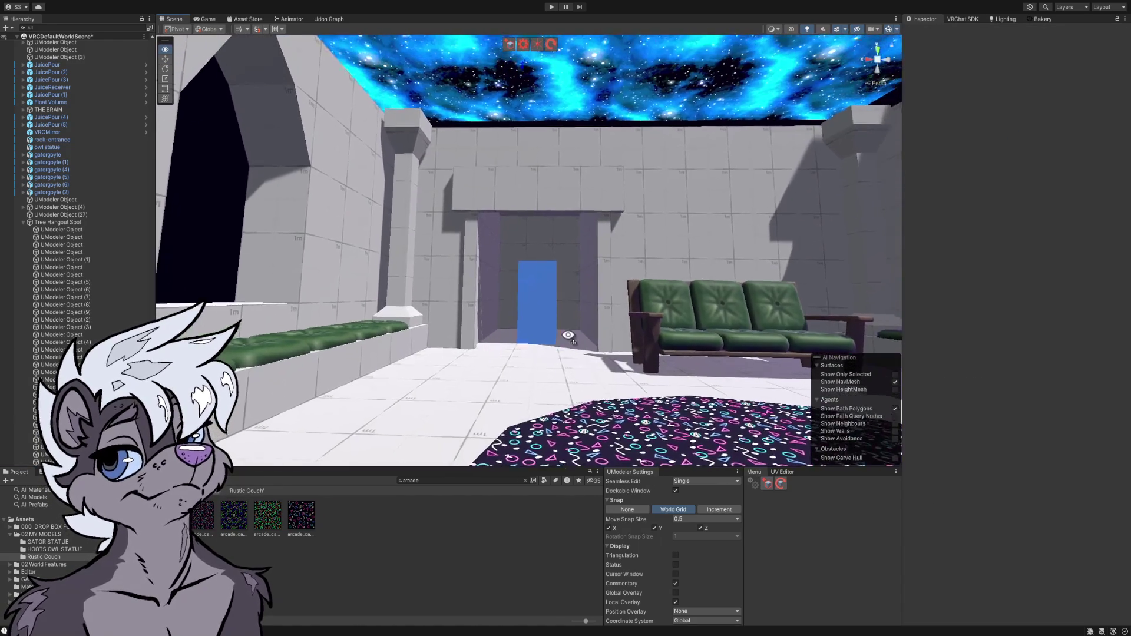
{"action": "scroll", "coordinate": [592, 326], "scroll_direction": "up", "scroll_amount": 10}
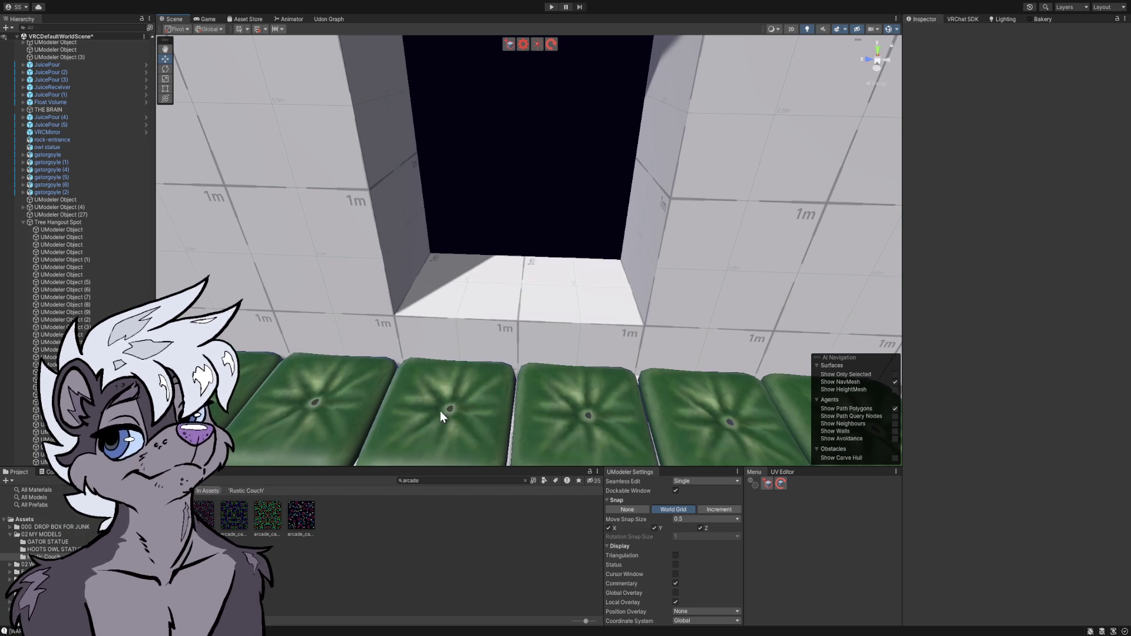
- With 0.1 move snap, build a 2.20 × 0.10 sill box, 0.1 high, in the first window recess
{"action": "mouse_move", "coordinate": [401, 335]}
{"action": "left_mouse_down"}
{"action": "mouse_move", "coordinate": [409, 300]}
{"action": "mouse_move", "coordinate": [410, 314]}
{"action": "left_mouse_up"}
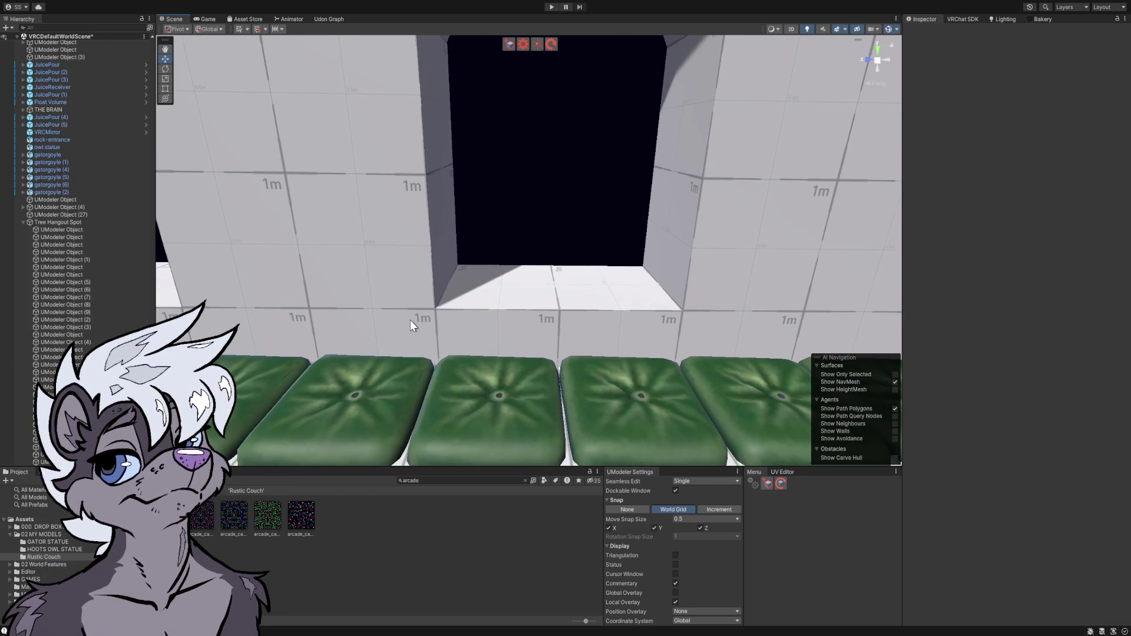
{"action": "left_click", "coordinate": [447, 313]}
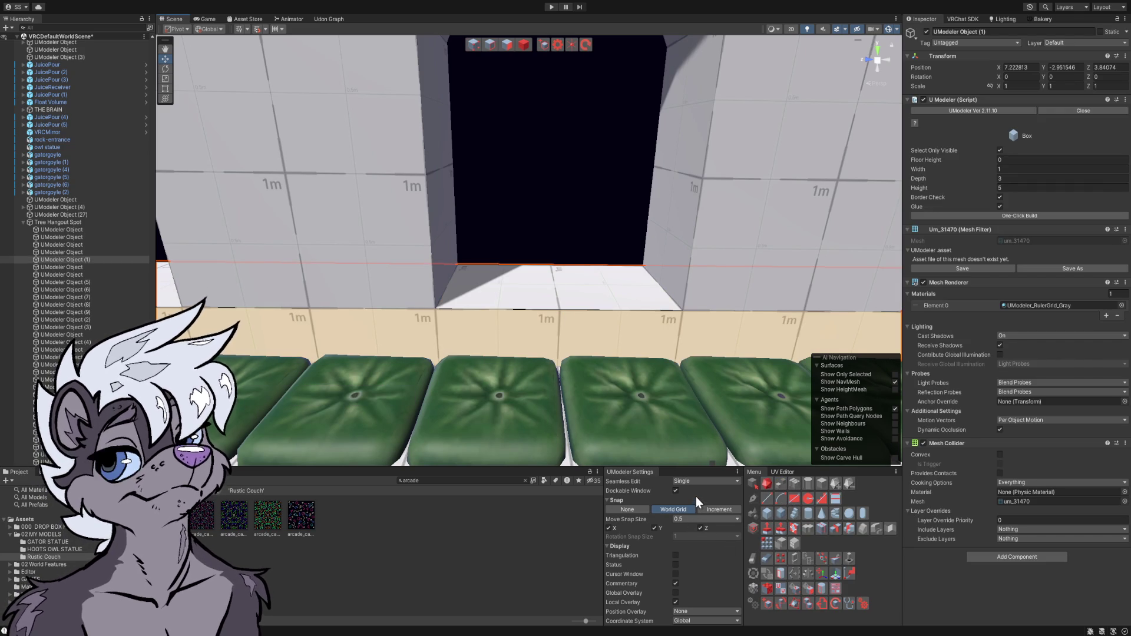
{"action": "left_click", "coordinate": [706, 519]}
{"action": "left_click", "coordinate": [706, 529]}
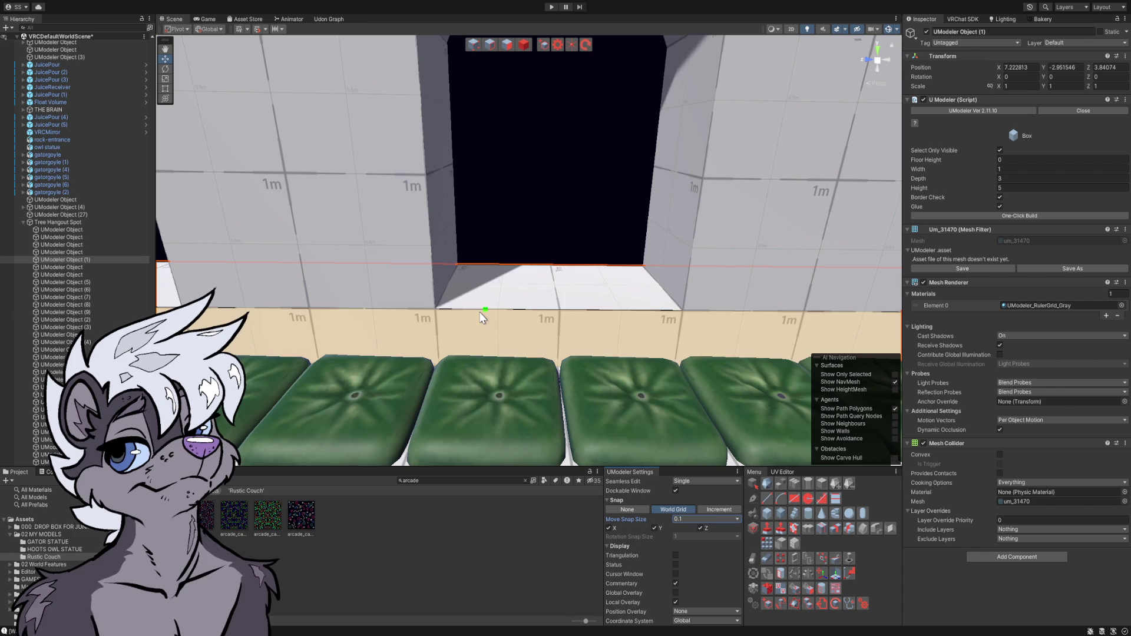
{"action": "left_click", "coordinate": [429, 324]}
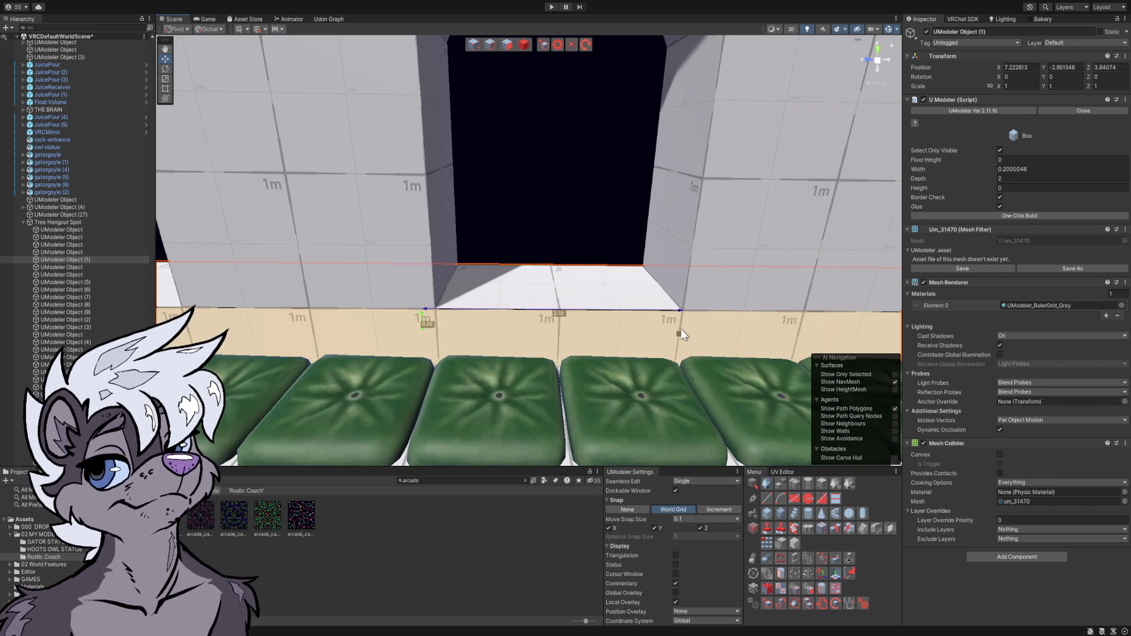
{"action": "left_click", "coordinate": [696, 332]}
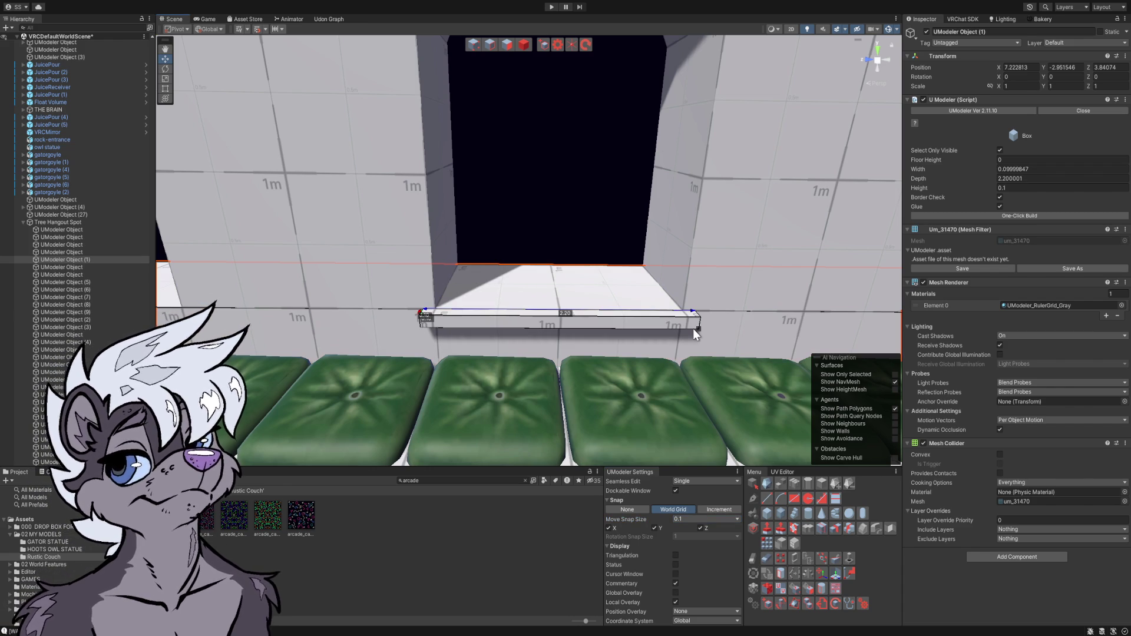
{"action": "left_click", "coordinate": [689, 327]}
{"action": "mouse_move", "coordinate": [680, 324]}
{"action": "left_mouse_down"}
{"action": "mouse_move", "coordinate": [618, 303]}
{"action": "mouse_move", "coordinate": [638, 308]}
{"action": "left_mouse_up"}
{"action": "left_click_drag", "start_coordinate": [553, 107], "coordinate": [601, 121]}
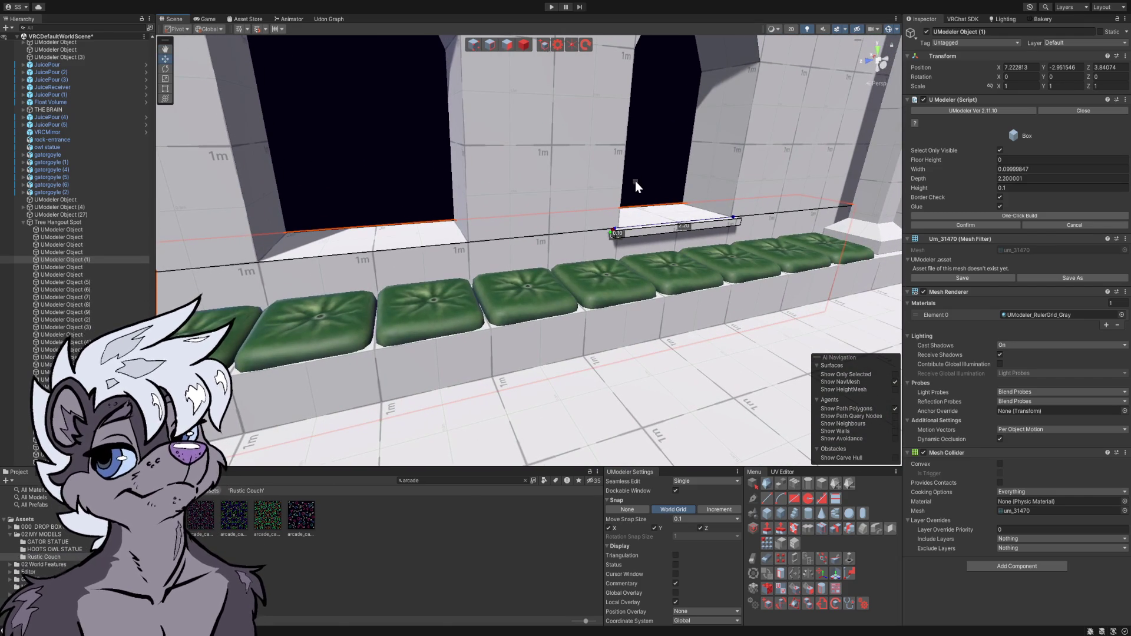
{"action": "key", "text": "Return"}
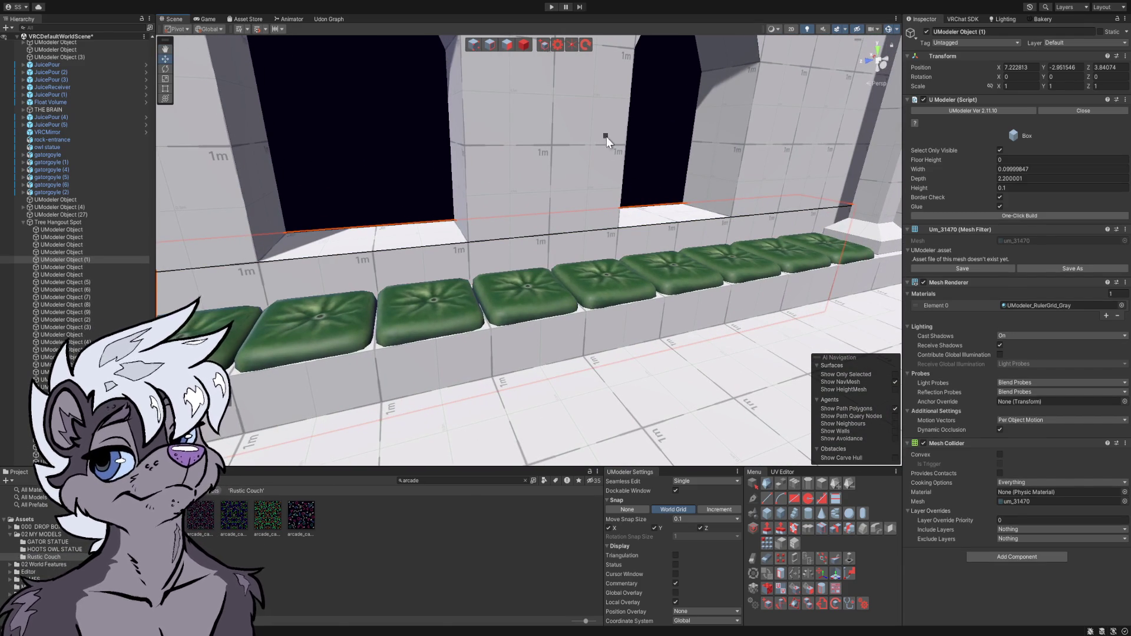
{"action": "left_click", "coordinate": [618, 147]}
- Draw a 2.20 × 0.10 sill, 0.1 high, along the bottom of the second arched window
{"action": "key", "text": "f"}
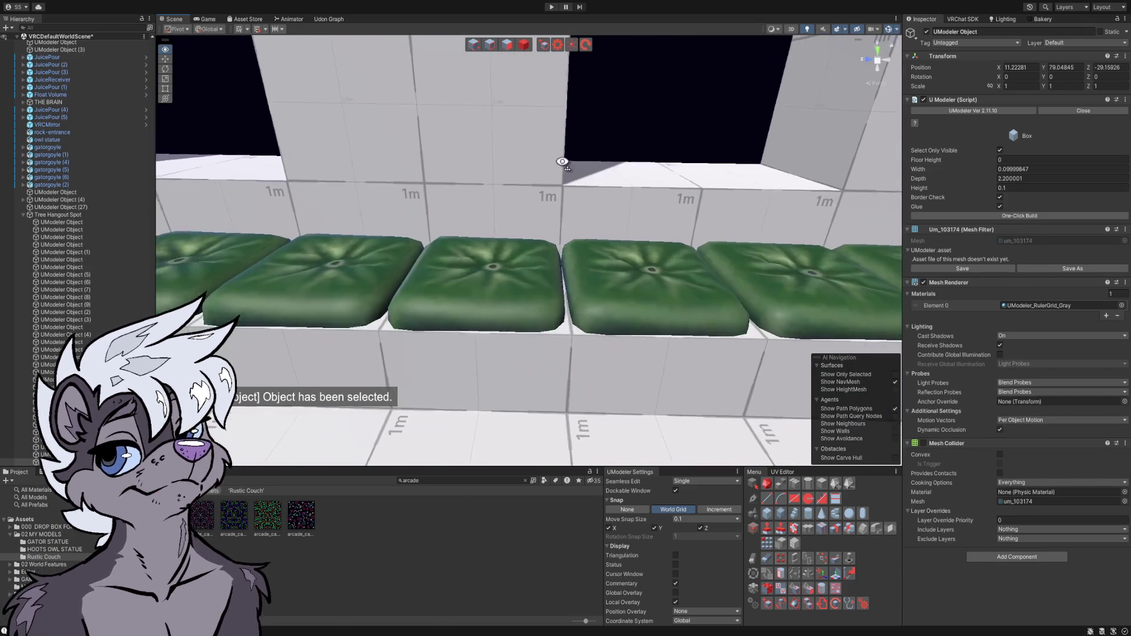
{"action": "mouse_move", "coordinate": [459, 203]}
{"action": "left_mouse_down"}
{"action": "mouse_move", "coordinate": [475, 220]}
{"action": "mouse_move", "coordinate": [644, 226]}
{"action": "left_mouse_up"}
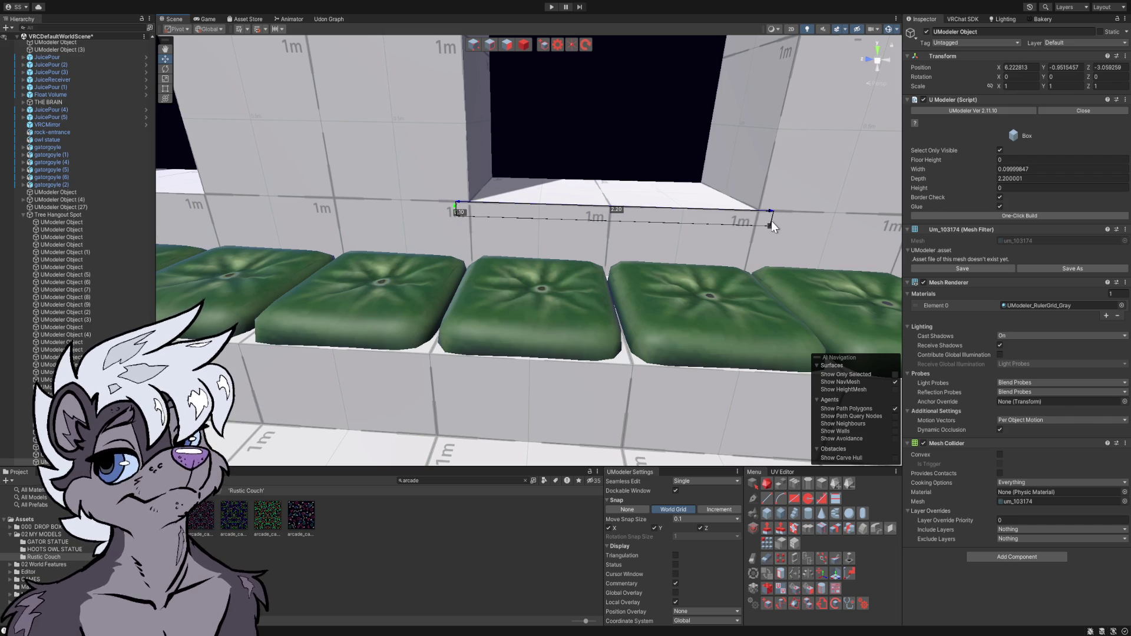
{"action": "scroll", "coordinate": [766, 236], "scroll_direction": "up", "scroll_amount": 3}
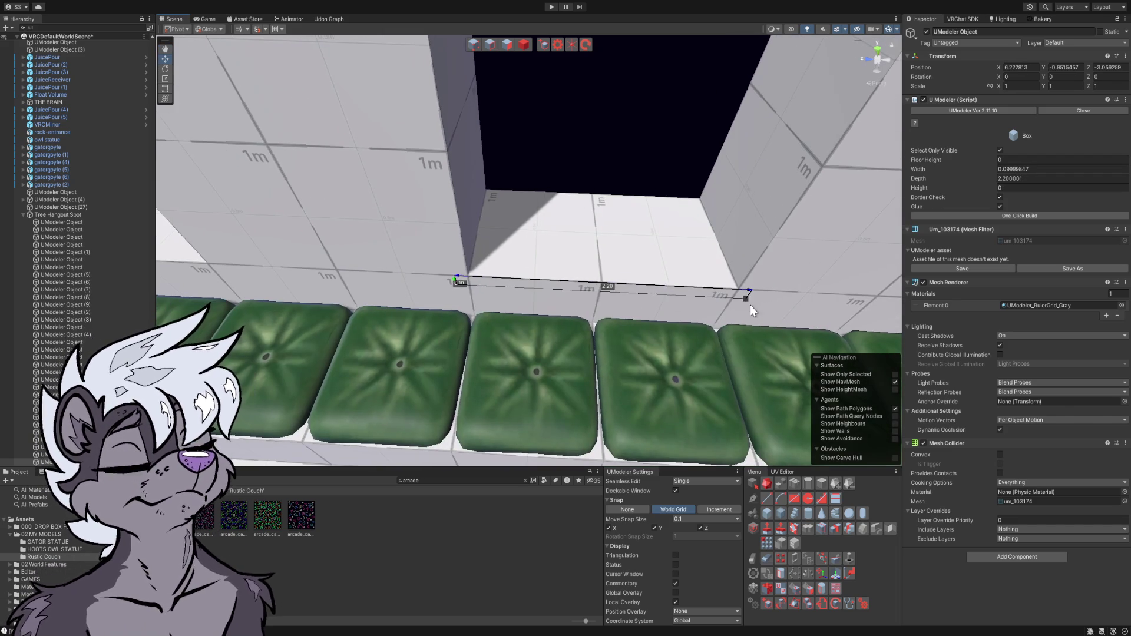
{"action": "left_click", "coordinate": [746, 308]}
{"action": "mouse_move", "coordinate": [746, 308]}
{"action": "left_mouse_down"}
{"action": "mouse_move", "coordinate": [652, 245]}
{"action": "mouse_move", "coordinate": [664, 250]}
{"action": "mouse_move", "coordinate": [651, 156]}
{"action": "left_mouse_up"}
{"action": "left_click", "coordinate": [545, 47]}
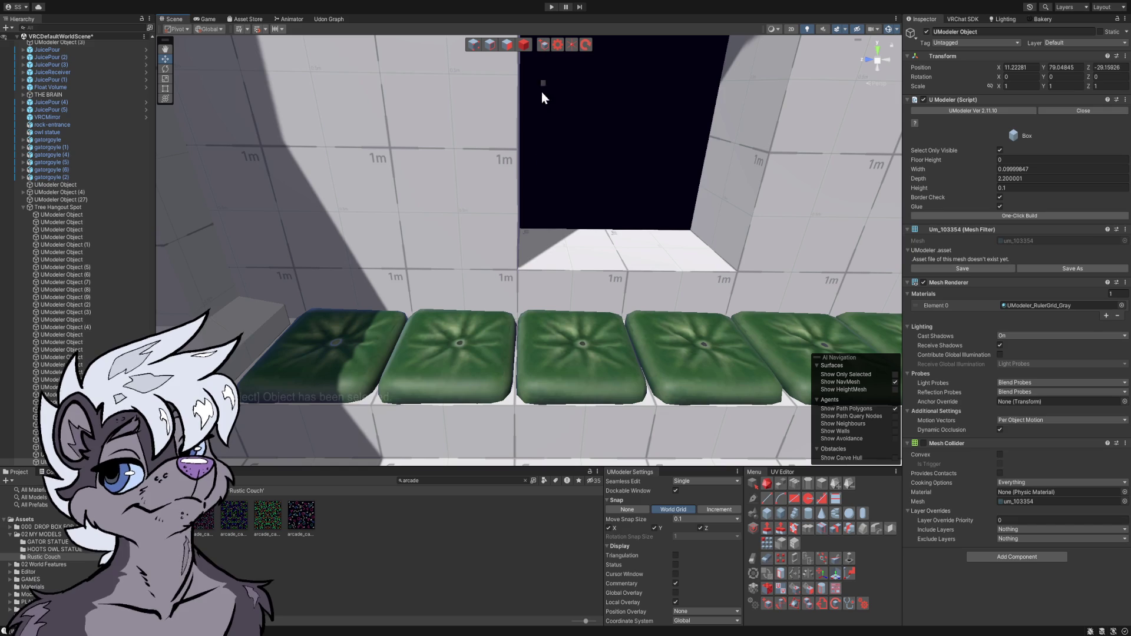
- Lay out another 0.10 × 2.20 sill base at the next window and finish the pending box
{"action": "left_click", "coordinate": [511, 273]}
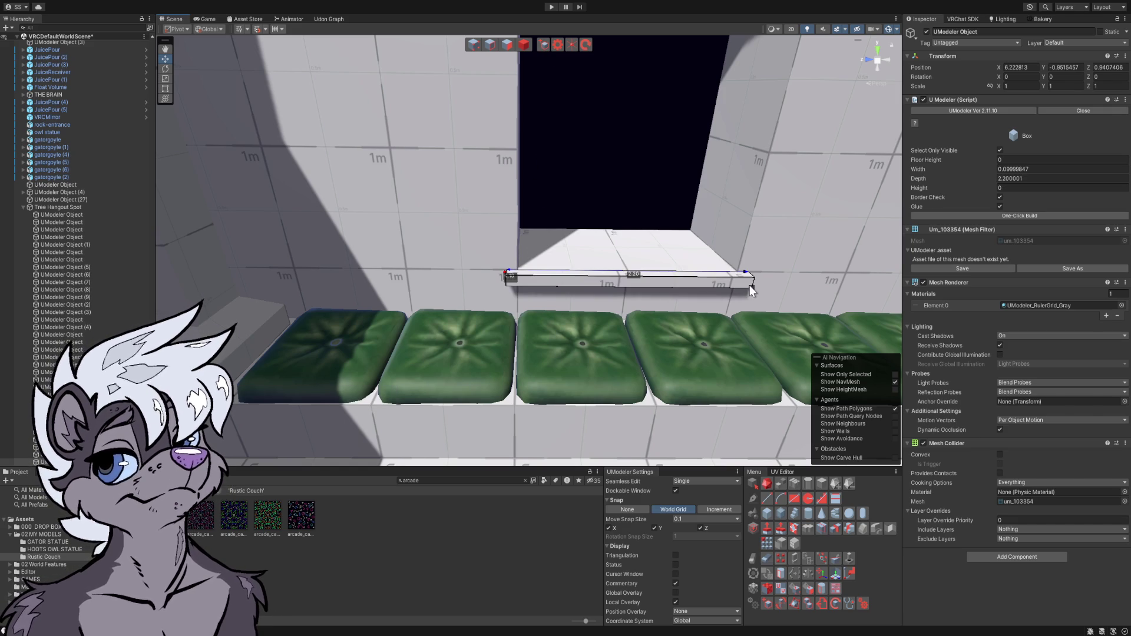
{"action": "left_click", "coordinate": [747, 286]}
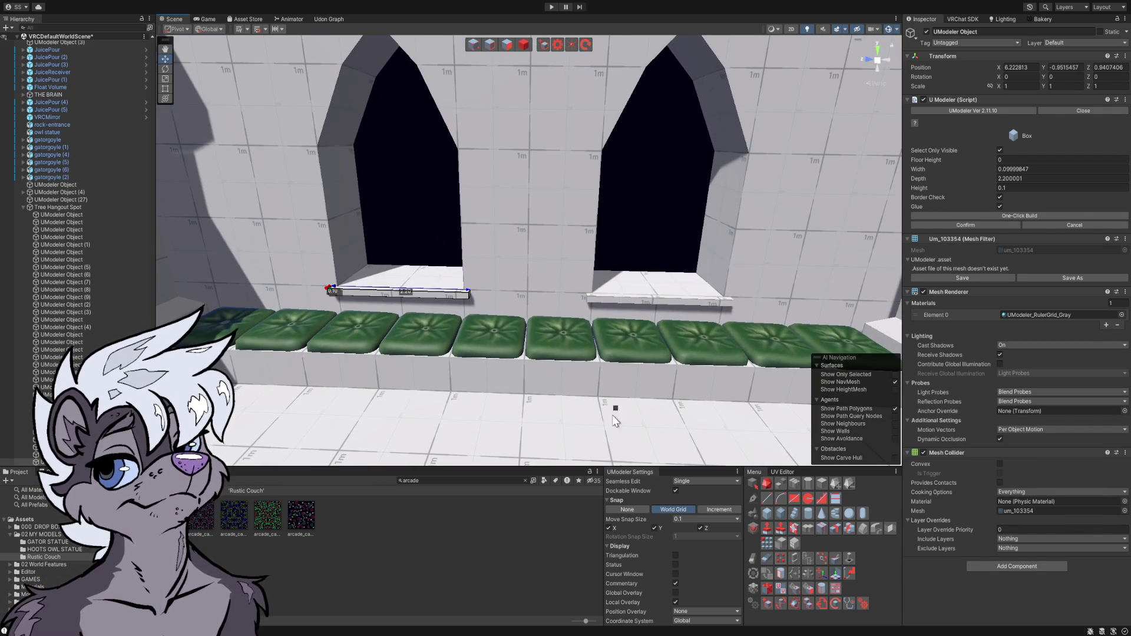
{"action": "key", "text": "Escape"}
{"action": "mouse_move", "coordinate": [557, 383]}
{"action": "left_mouse_down"}
{"action": "mouse_move", "coordinate": [445, 352]}
{"action": "mouse_move", "coordinate": [404, 373]}
{"action": "mouse_move", "coordinate": [234, 356]}
{"action": "mouse_move", "coordinate": [355, 338]}
{"action": "left_mouse_up"}
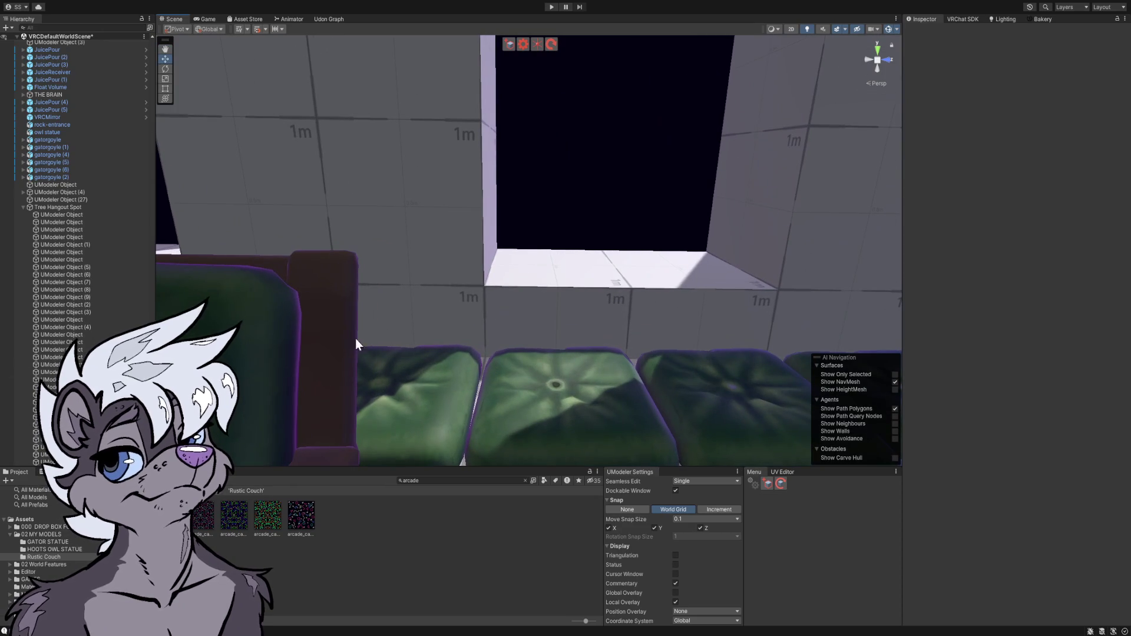
- Add another 2.2 × 0.1 sill, 0.1 high, inside the window recess beside the couch
{"action": "left_click", "coordinate": [509, 277]}
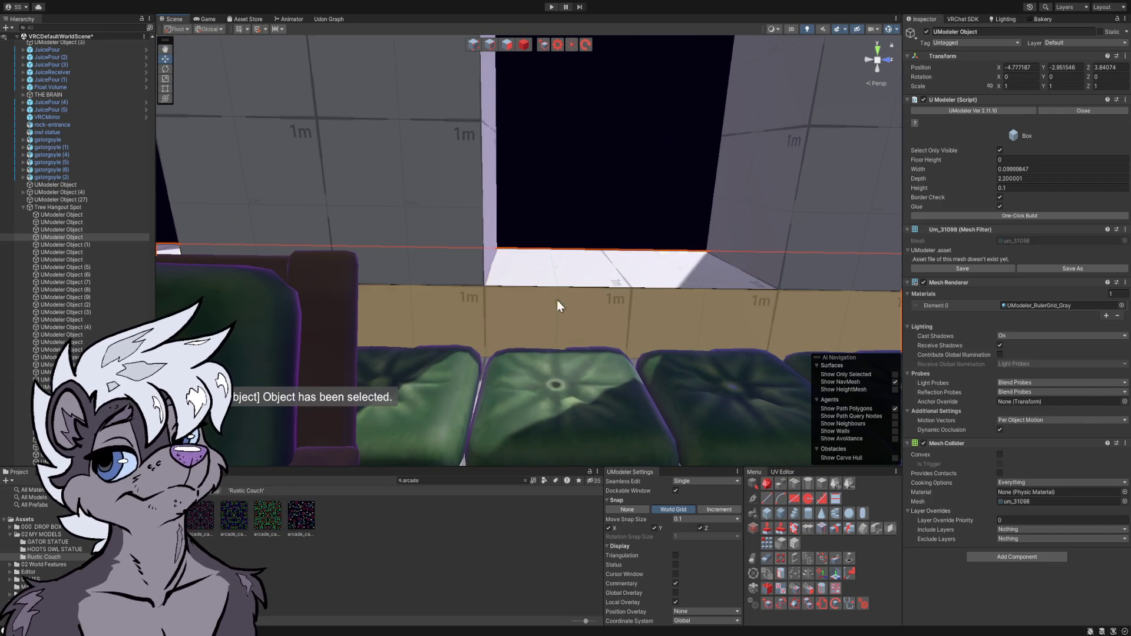
{"action": "left_click", "coordinate": [544, 45]}
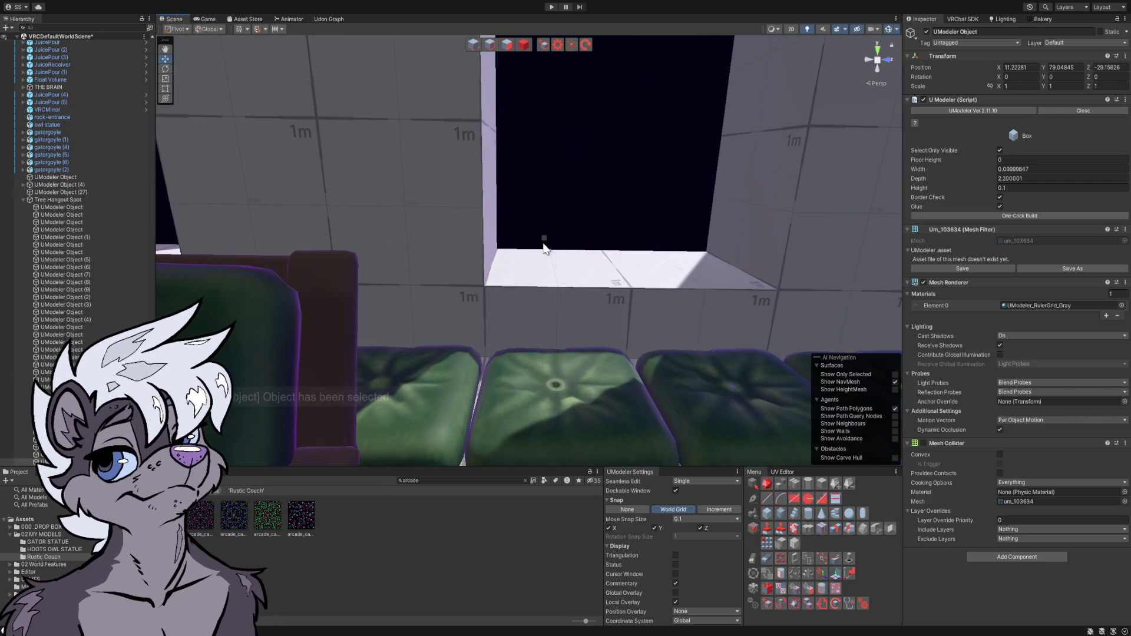
{"action": "mouse_move", "coordinate": [475, 287]}
{"action": "left_mouse_down"}
{"action": "mouse_move", "coordinate": [503, 309]}
{"action": "mouse_move", "coordinate": [790, 310]}
{"action": "mouse_move", "coordinate": [617, 282]}
{"action": "left_mouse_up"}
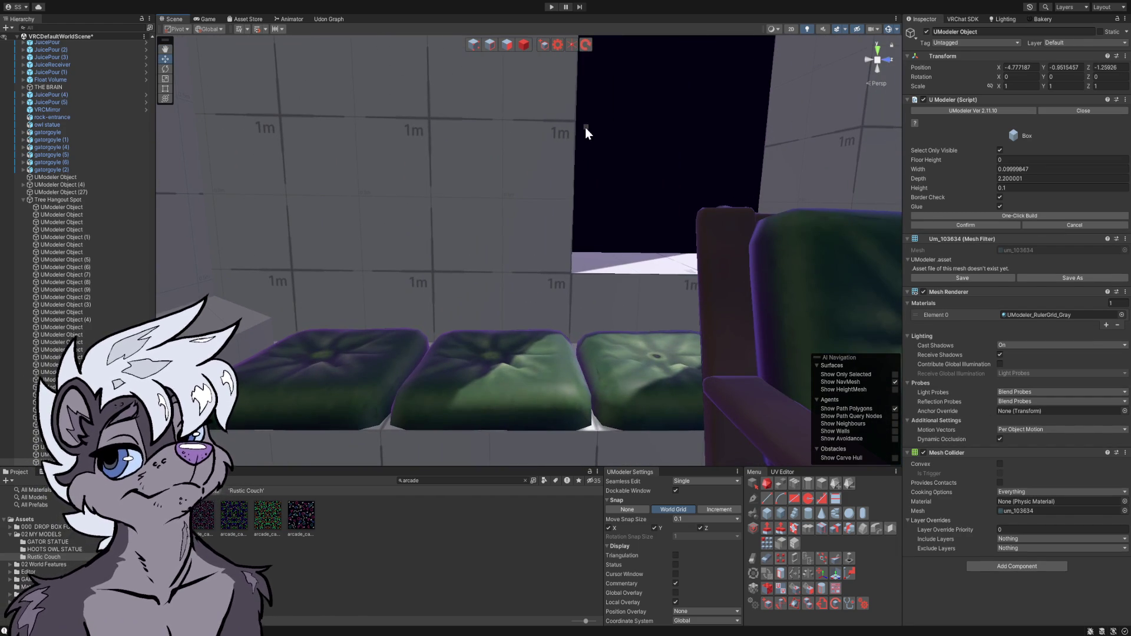
{"action": "left_click", "coordinate": [542, 44]}
{"action": "mouse_move", "coordinate": [589, 203]}
{"action": "left_mouse_down"}
{"action": "mouse_move", "coordinate": [605, 247]}
{"action": "mouse_move", "coordinate": [433, 284]}
{"action": "mouse_move", "coordinate": [497, 291]}
{"action": "mouse_move", "coordinate": [708, 264]}
{"action": "left_mouse_up"}
{"action": "left_click", "coordinate": [708, 276]}
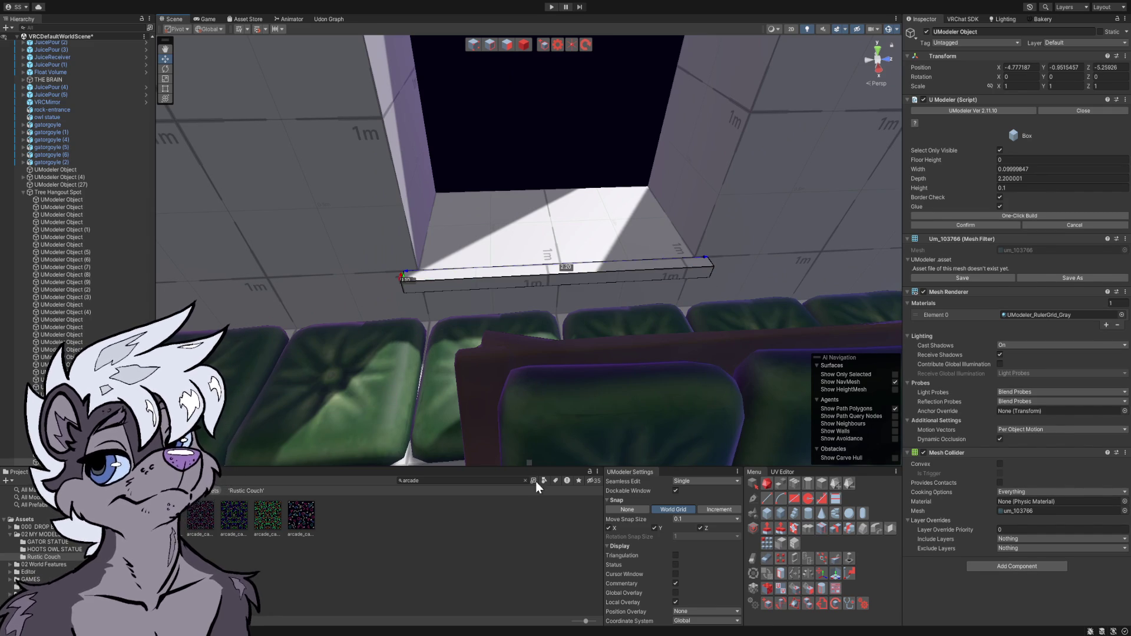
{"action": "left_click", "coordinate": [532, 519]}
{"action": "mouse_move", "coordinate": [542, 314]}
{"action": "left_mouse_down"}
{"action": "mouse_move", "coordinate": [581, 246]}
{"action": "mouse_move", "coordinate": [223, 218]}
{"action": "left_mouse_up"}
{"action": "mouse_move", "coordinate": [128, 200]}
{"action": "left_mouse_down"}
{"action": "mouse_move", "coordinate": [119, 189]}
{"action": "mouse_move", "coordinate": [256, 153]}
{"action": "left_mouse_up"}
- In Edge mode, move the arch's pointed peak edge along Y, settling it slightly higher
{"action": "left_click", "coordinate": [469, 168]}
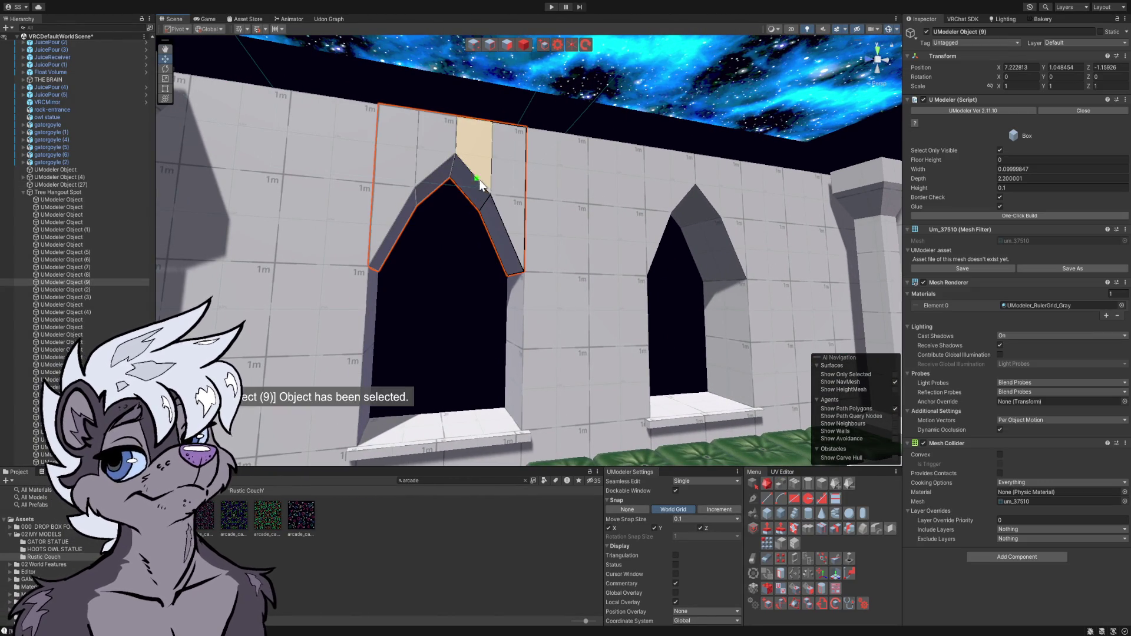
{"action": "left_click_drag", "start_coordinate": [475, 179], "coordinate": [449, 172]}
{"action": "scroll", "coordinate": [424, 169], "scroll_direction": "down", "scroll_amount": 5}
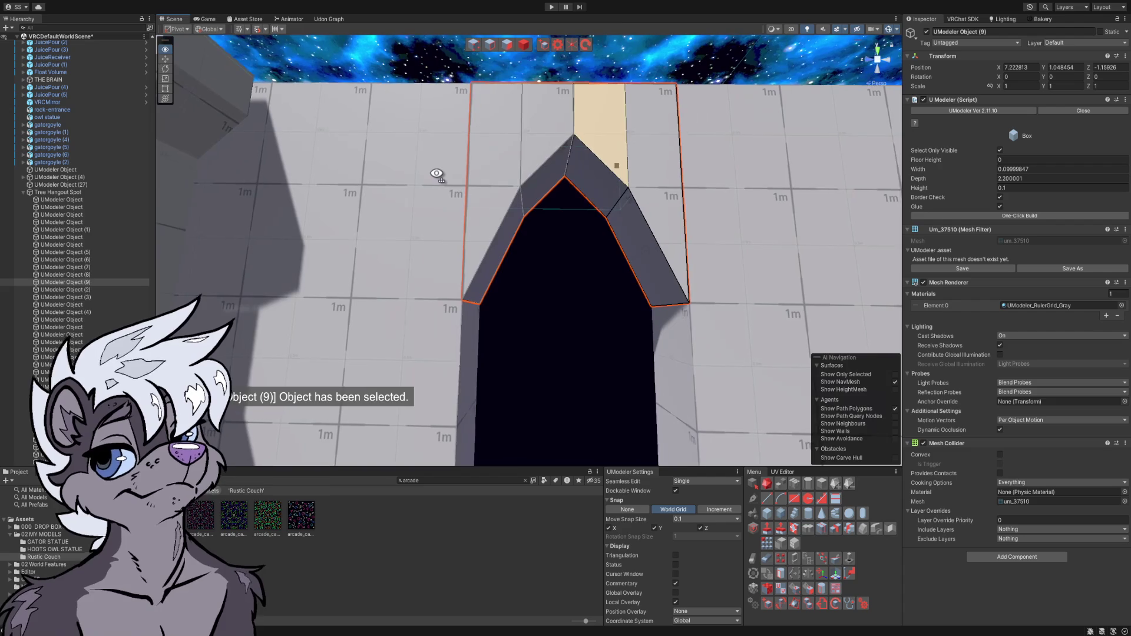
{"action": "left_click_drag", "start_coordinate": [465, 185], "coordinate": [456, 181]}
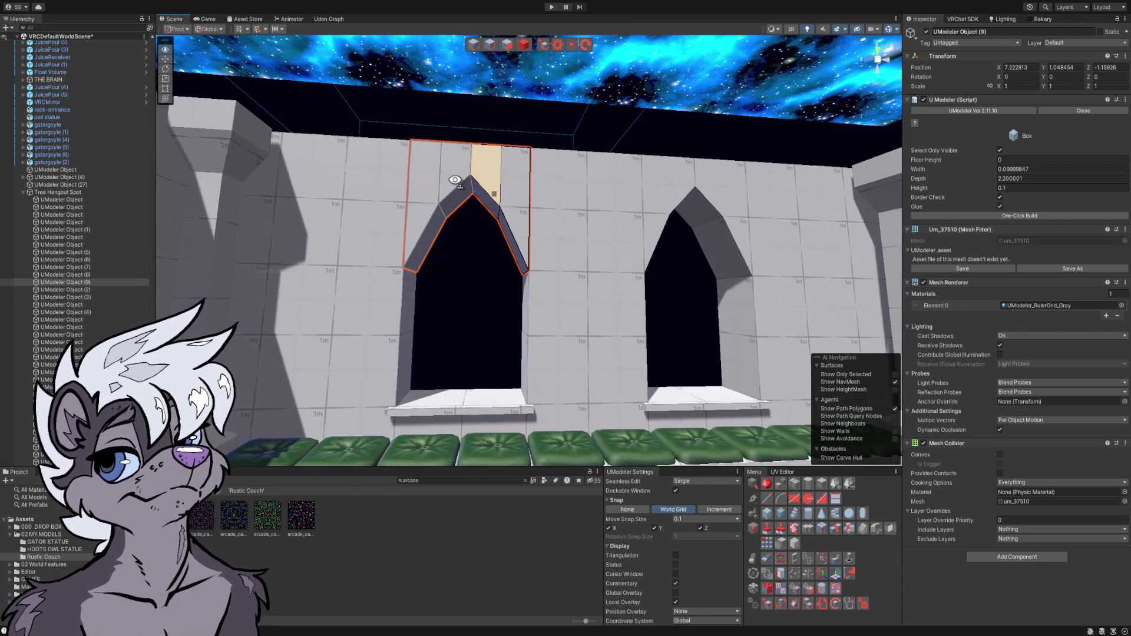
{"action": "left_click", "coordinate": [490, 46]}
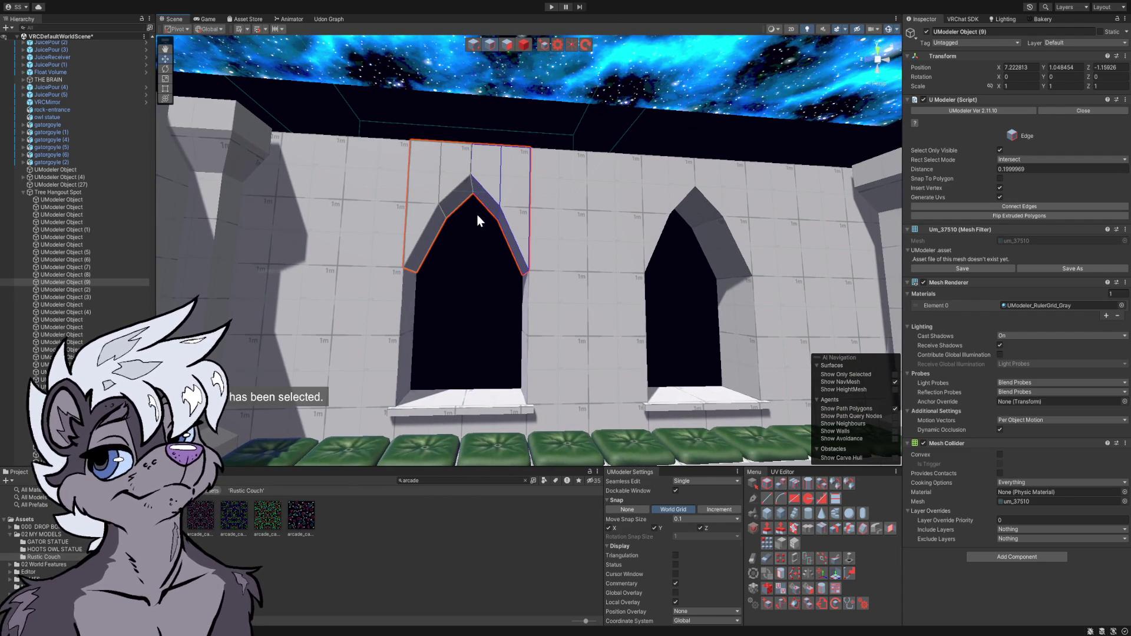
{"action": "scroll", "coordinate": [471, 183], "scroll_direction": "up", "scroll_amount": 5}
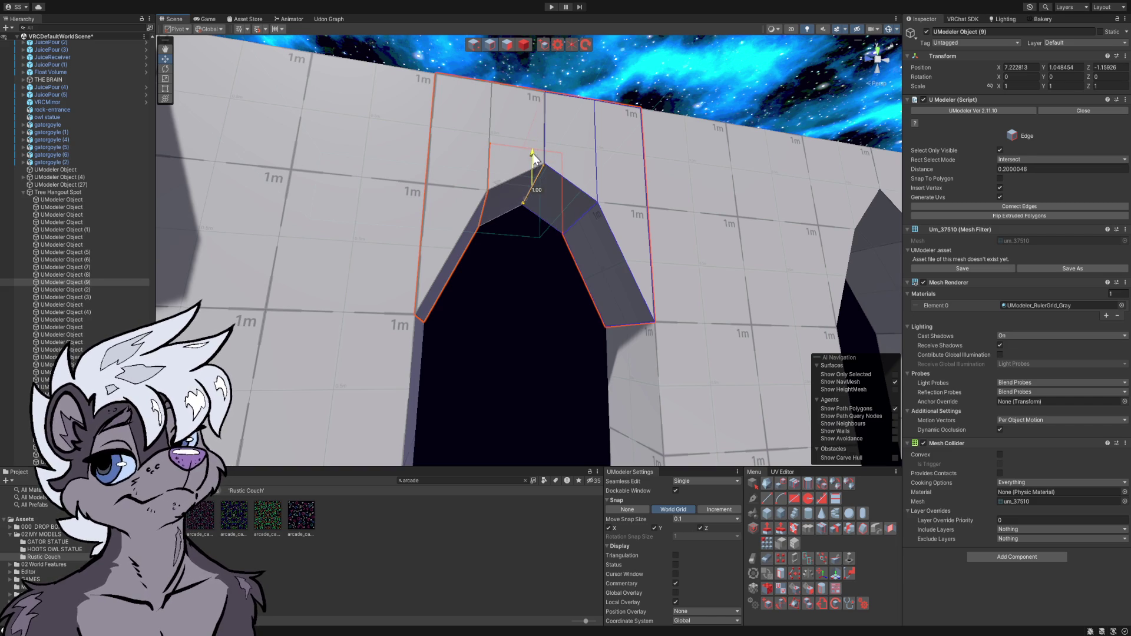
{"action": "scroll", "coordinate": [533, 177], "scroll_direction": "down", "scroll_amount": 8}
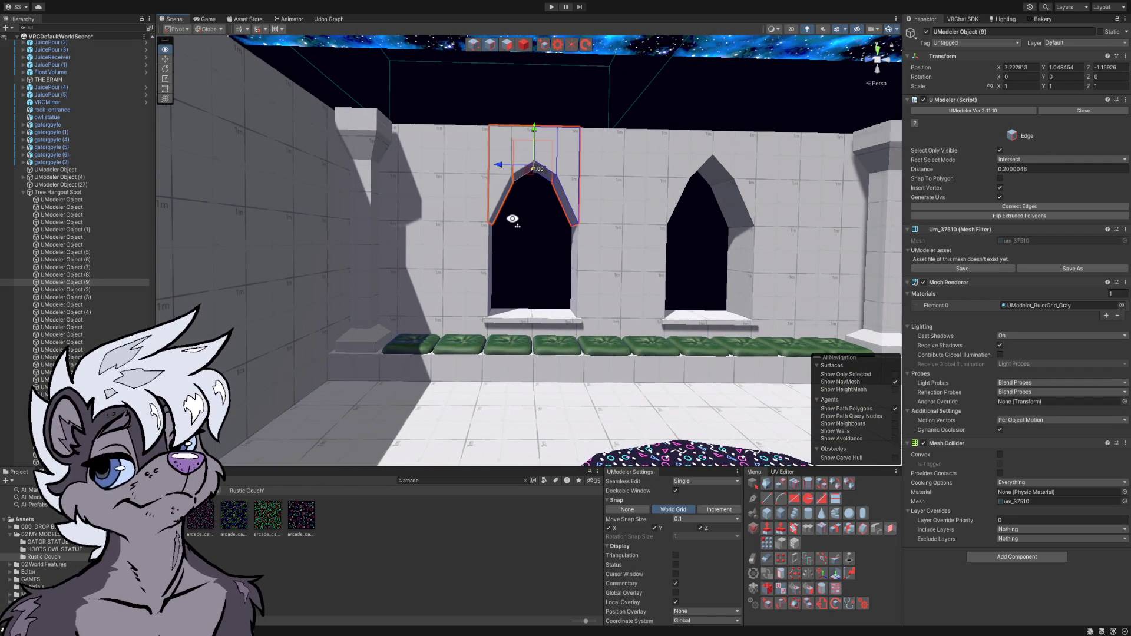
{"action": "left_click_drag", "start_coordinate": [534, 130], "coordinate": [536, 172]}
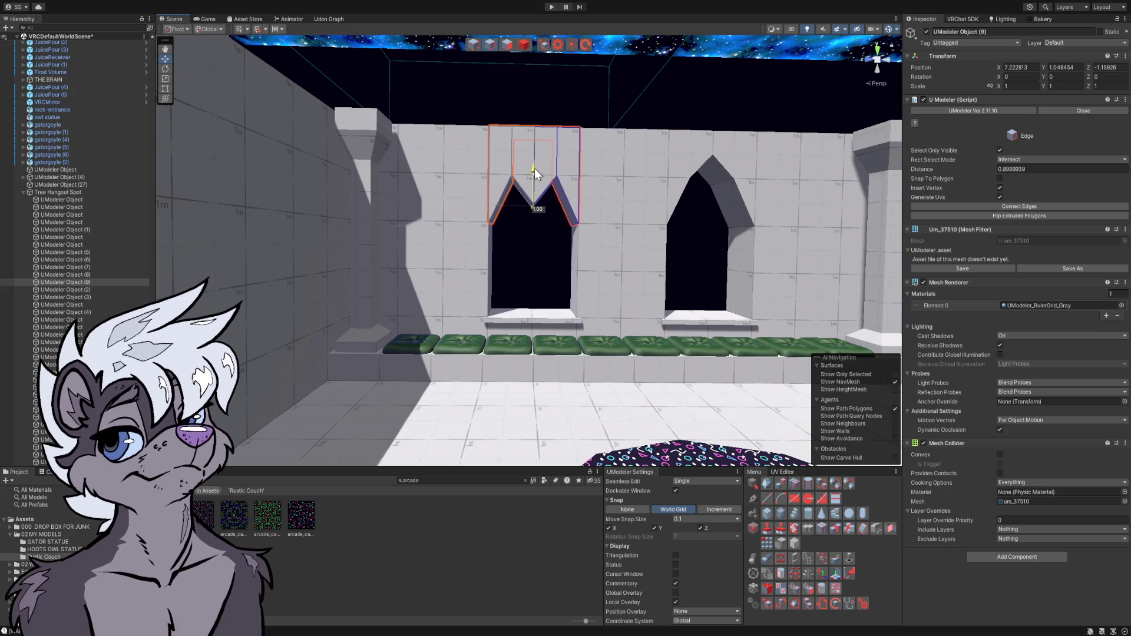
{"action": "left_click_drag", "start_coordinate": [534, 168], "coordinate": [534, 132]}
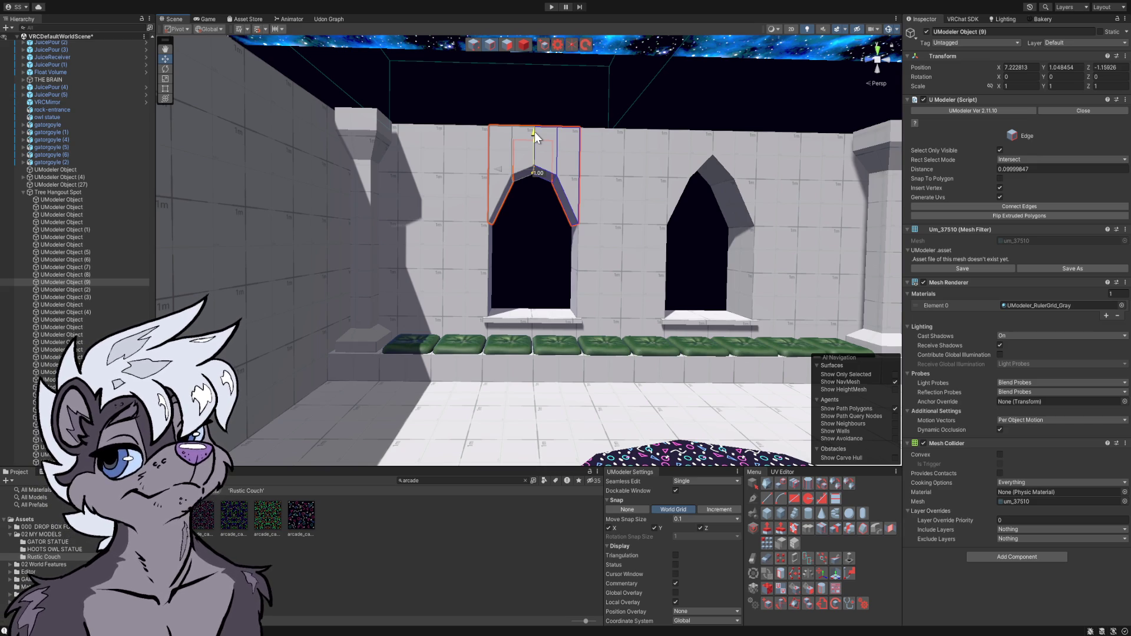
{"action": "left_click_drag", "start_coordinate": [535, 132], "coordinate": [536, 133]}
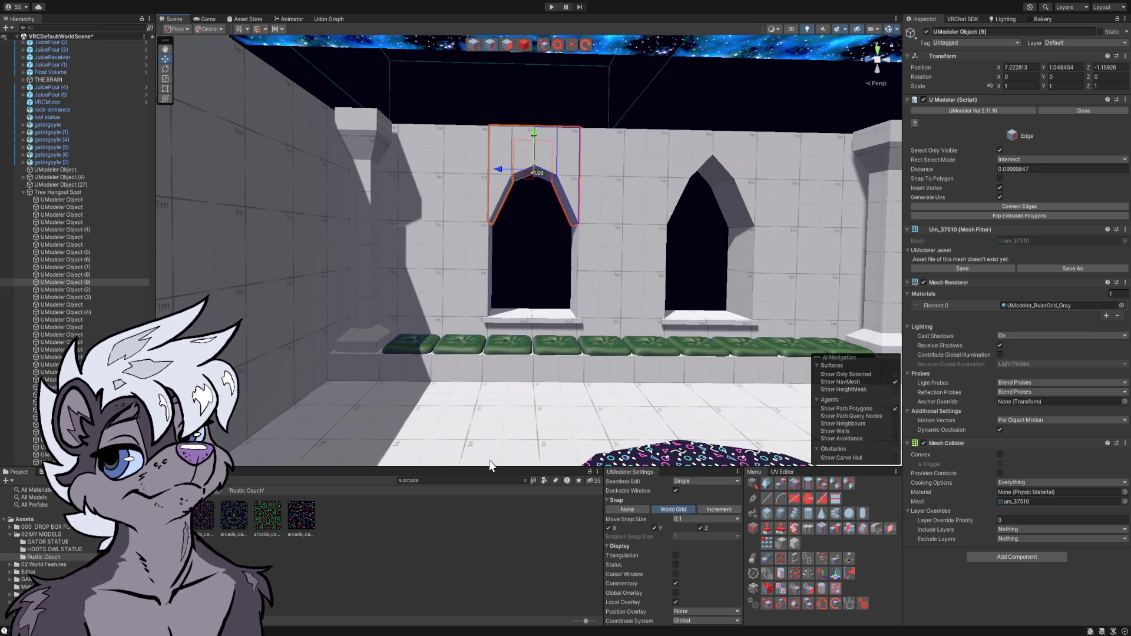
{"action": "mouse_move", "coordinate": [515, 404]}
{"action": "left_mouse_down"}
{"action": "mouse_move", "coordinate": [510, 372]}
{"action": "mouse_move", "coordinate": [525, 379]}
{"action": "mouse_move", "coordinate": [417, 400]}
{"action": "mouse_move", "coordinate": [477, 383]}
{"action": "mouse_move", "coordinate": [378, 348]}
{"action": "mouse_move", "coordinate": [531, 328]}
{"action": "mouse_move", "coordinate": [530, 365]}
{"action": "mouse_move", "coordinate": [507, 361]}
{"action": "mouse_move", "coordinate": [512, 353]}
{"action": "left_mouse_up"}
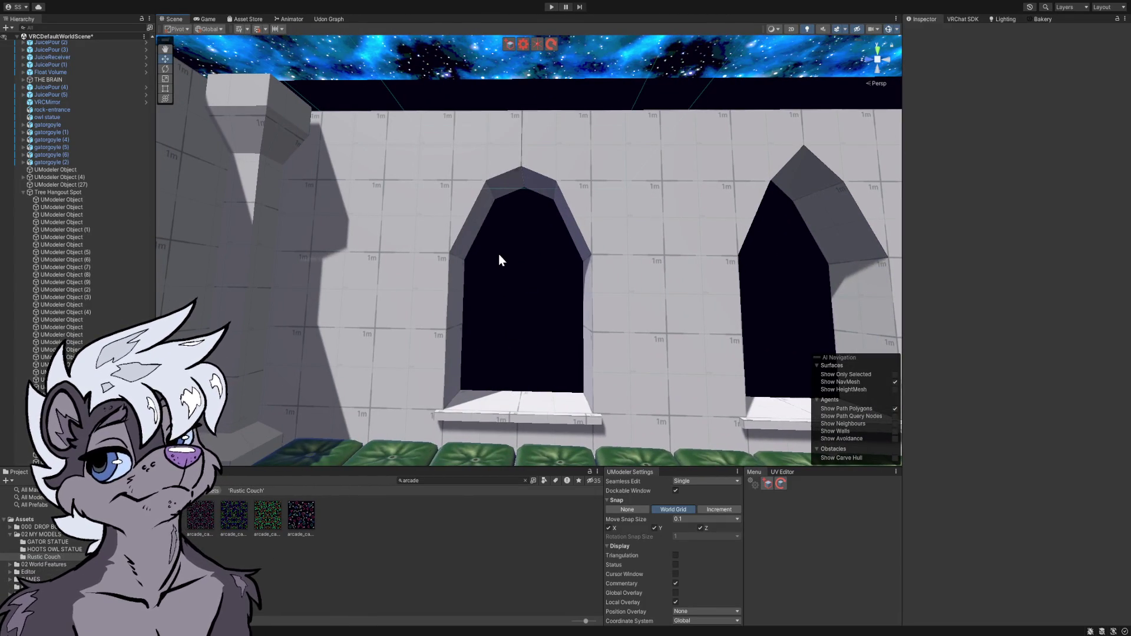
- Deselect the arched window and turn the view from the arches to the plain tiled far wall
{"action": "mouse_move", "coordinate": [515, 254]}
{"action": "left_mouse_down"}
{"action": "mouse_move", "coordinate": [523, 280]}
{"action": "mouse_move", "coordinate": [495, 285]}
{"action": "mouse_move", "coordinate": [168, 275]}
{"action": "mouse_move", "coordinate": [55, 259]}
{"action": "mouse_move", "coordinate": [468, 264]}
{"action": "left_mouse_up"}
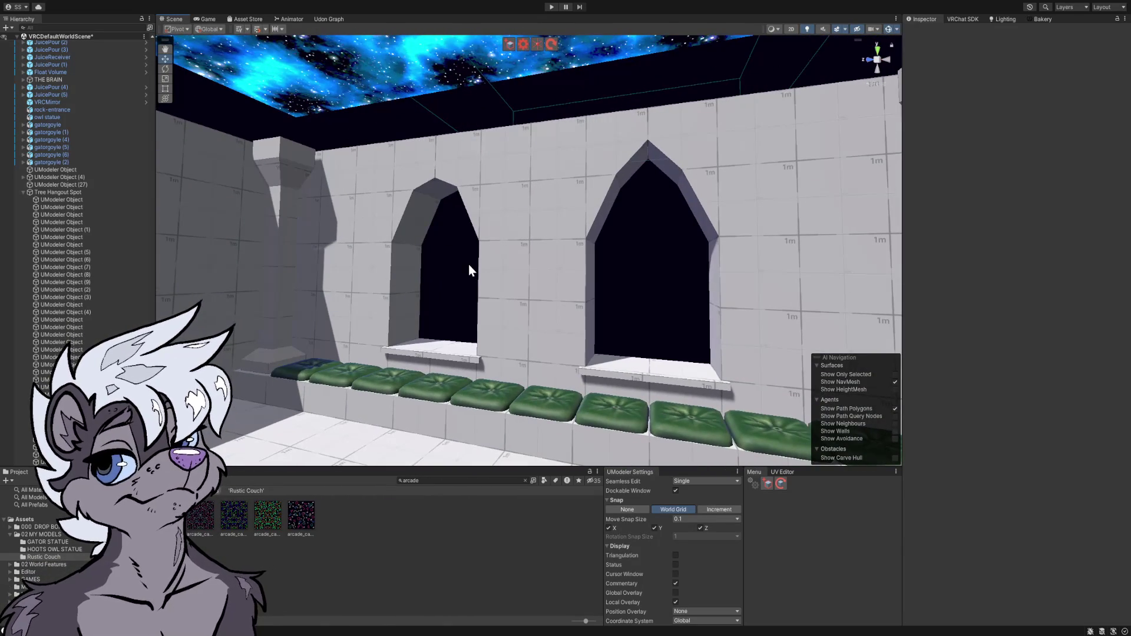
{"action": "left_click", "coordinate": [465, 266]}
{"action": "left_click", "coordinate": [461, 265]}
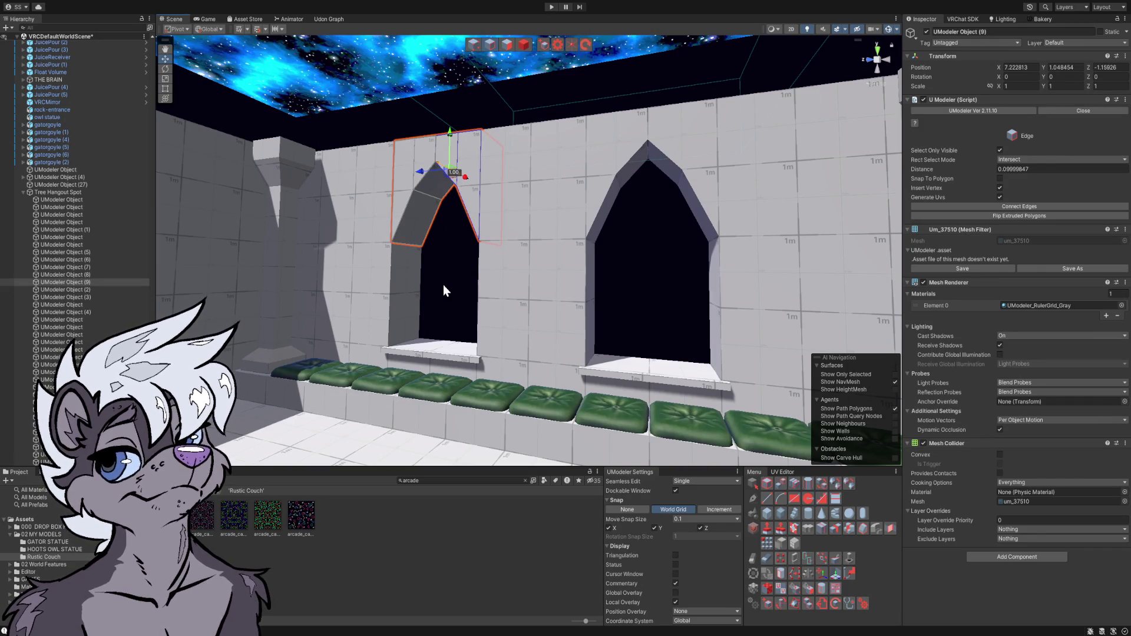
{"action": "left_click_drag", "start_coordinate": [444, 295], "coordinate": [470, 295]}
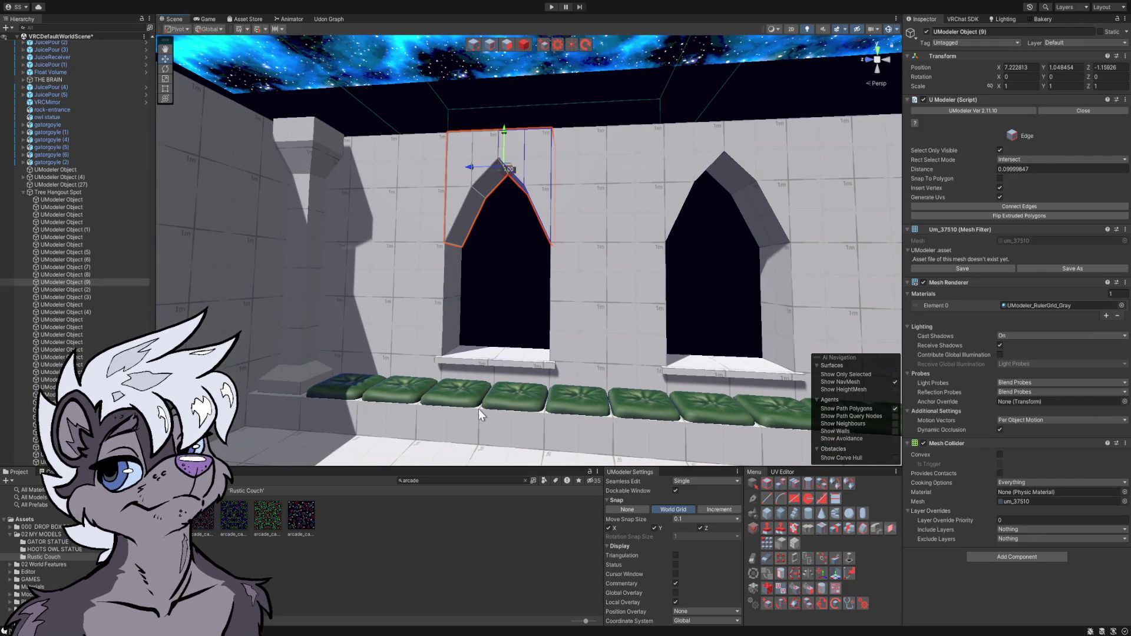
{"action": "left_click", "coordinate": [485, 547]}
{"action": "mouse_move", "coordinate": [489, 413]}
{"action": "left_mouse_down"}
{"action": "mouse_move", "coordinate": [497, 374]}
{"action": "mouse_move", "coordinate": [404, 383]}
{"action": "mouse_move", "coordinate": [346, 371]}
{"action": "mouse_move", "coordinate": [258, 382]}
{"action": "mouse_move", "coordinate": [265, 422]}
{"action": "left_mouse_up"}
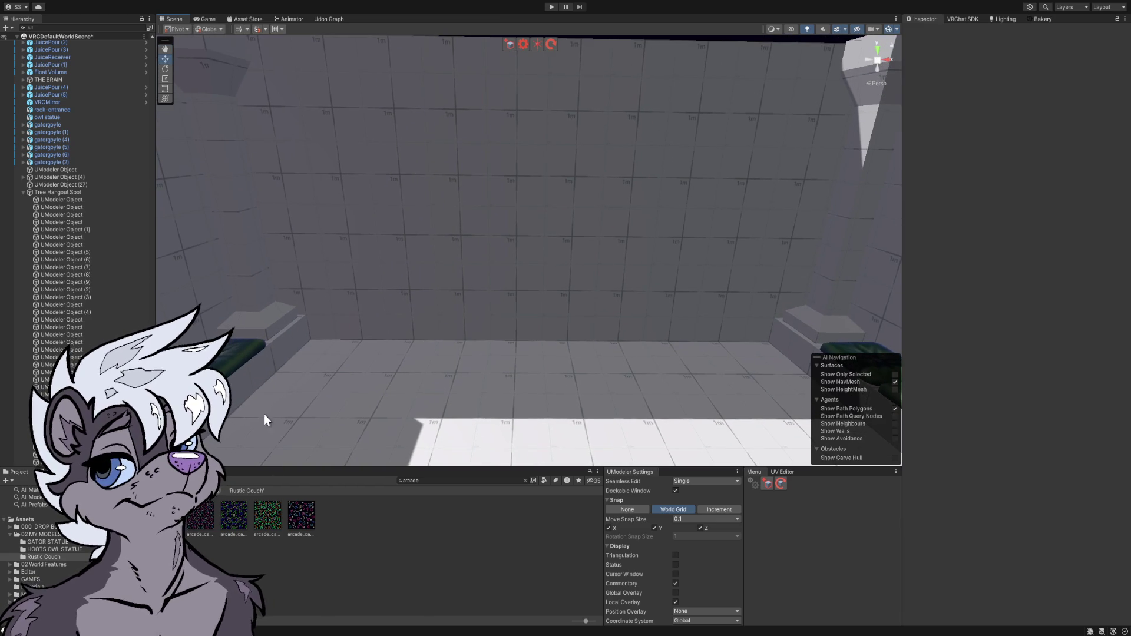
- Build an 8 m long, 0.5 m tall box along the foot of the far tiled wall
{"action": "left_click", "coordinate": [356, 290]}
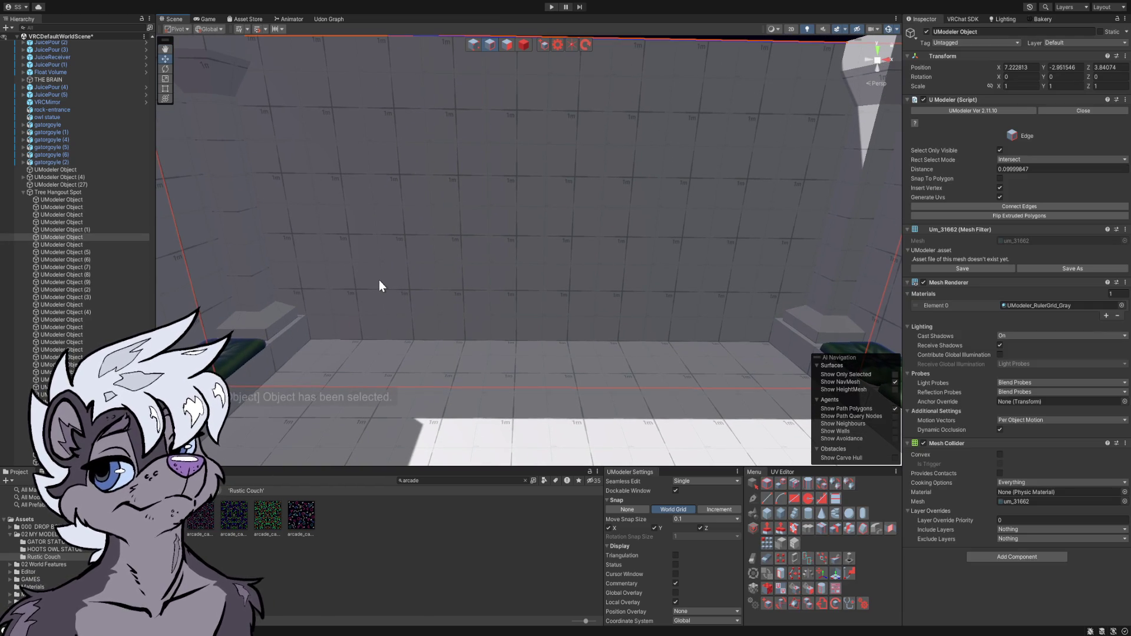
{"action": "left_click", "coordinate": [542, 44]}
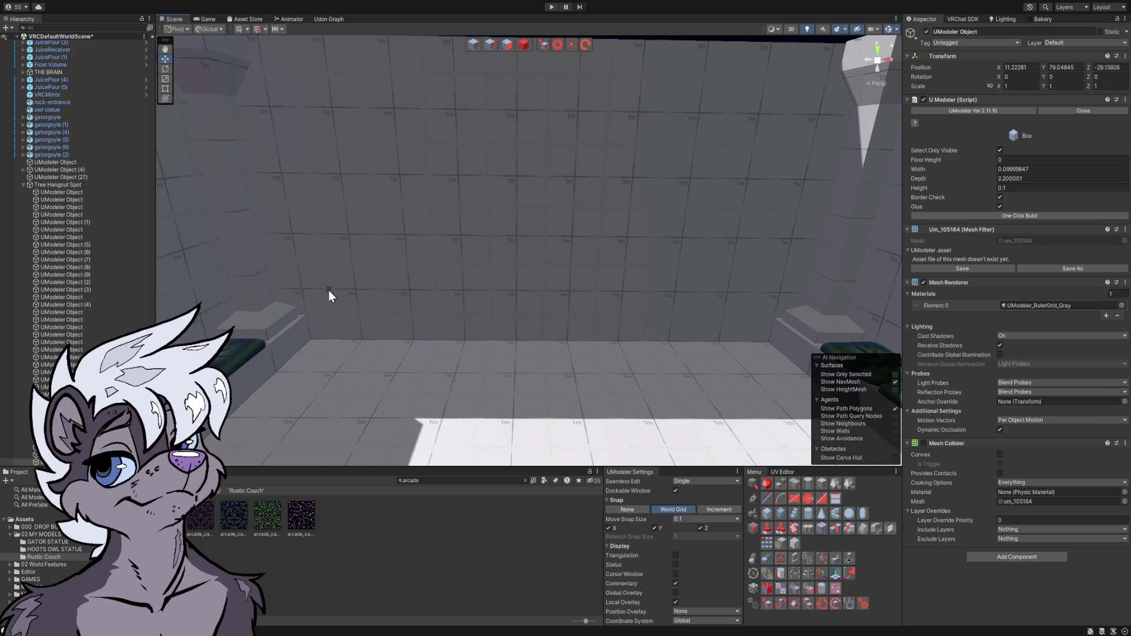
{"action": "mouse_move", "coordinate": [328, 291]}
{"action": "left_mouse_down"}
{"action": "mouse_move", "coordinate": [370, 340]}
{"action": "mouse_move", "coordinate": [545, 334]}
{"action": "mouse_move", "coordinate": [744, 348]}
{"action": "left_mouse_up"}
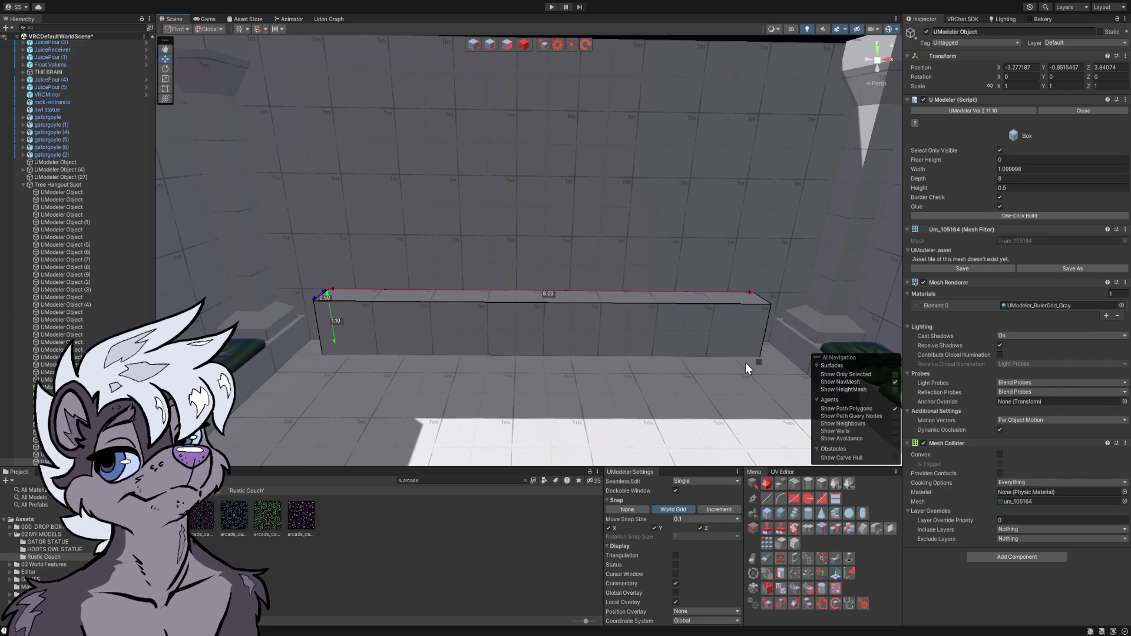
{"action": "left_click", "coordinate": [744, 362]}
{"action": "key", "text": "Return"}
{"action": "mouse_move", "coordinate": [585, 417]}
{"action": "left_mouse_down"}
{"action": "mouse_move", "coordinate": [628, 323]}
{"action": "mouse_move", "coordinate": [598, 301]}
{"action": "mouse_move", "coordinate": [200, 307]}
{"action": "mouse_move", "coordinate": [195, 319]}
{"action": "mouse_move", "coordinate": [356, 317]}
{"action": "left_mouse_up"}
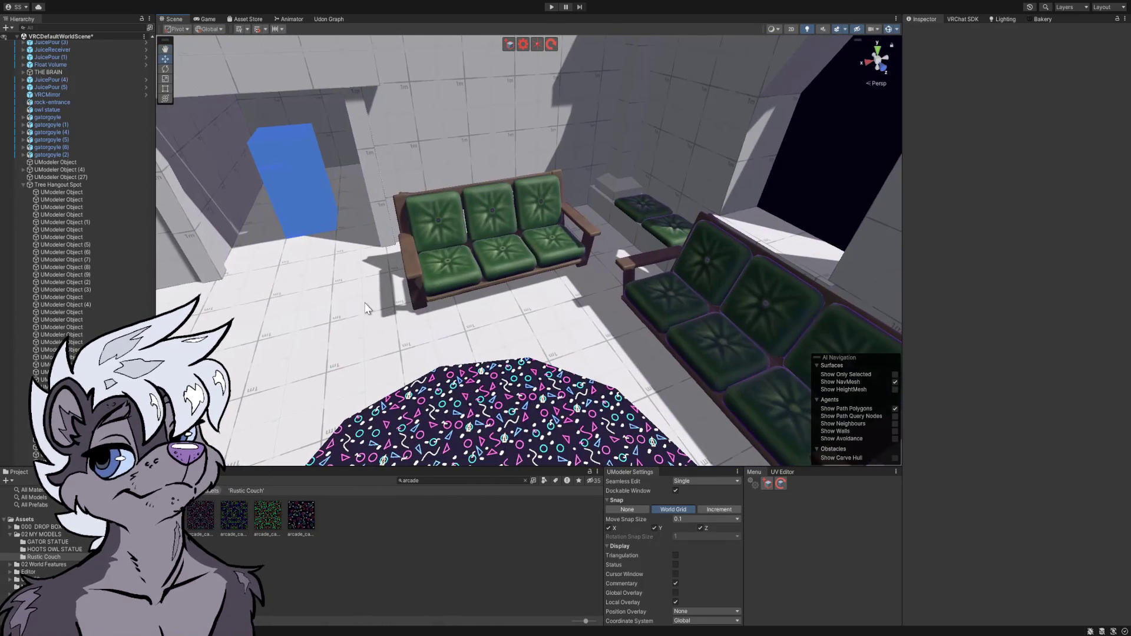
- Nudge the centre couch forward and rotate the right couch 30 degrees toward the rug
{"action": "left_click", "coordinate": [405, 257]}
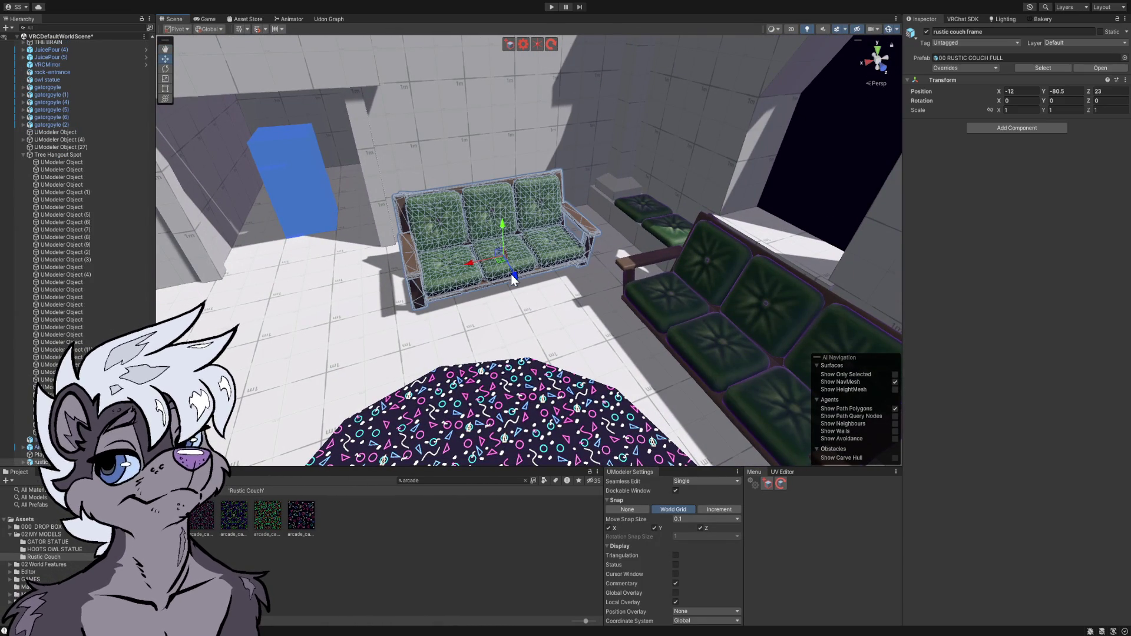
{"action": "mouse_move", "coordinate": [518, 283]}
{"action": "left_mouse_down"}
{"action": "mouse_move", "coordinate": [522, 322]}
{"action": "mouse_move", "coordinate": [450, 308]}
{"action": "mouse_move", "coordinate": [697, 304]}
{"action": "mouse_move", "coordinate": [601, 311]}
{"action": "mouse_move", "coordinate": [564, 336]}
{"action": "mouse_move", "coordinate": [367, 341]}
{"action": "mouse_move", "coordinate": [377, 337]}
{"action": "left_mouse_up"}
{"action": "left_click_drag", "start_coordinate": [482, 274], "coordinate": [461, 281]}
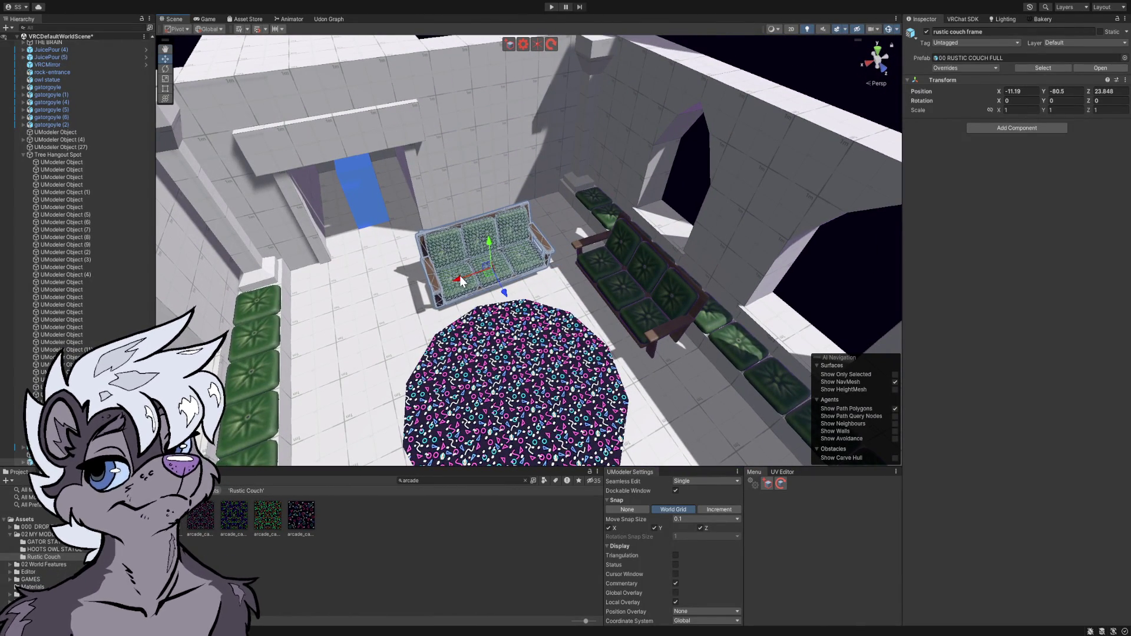
{"action": "left_click", "coordinate": [604, 258]}
{"action": "key", "text": "e"}
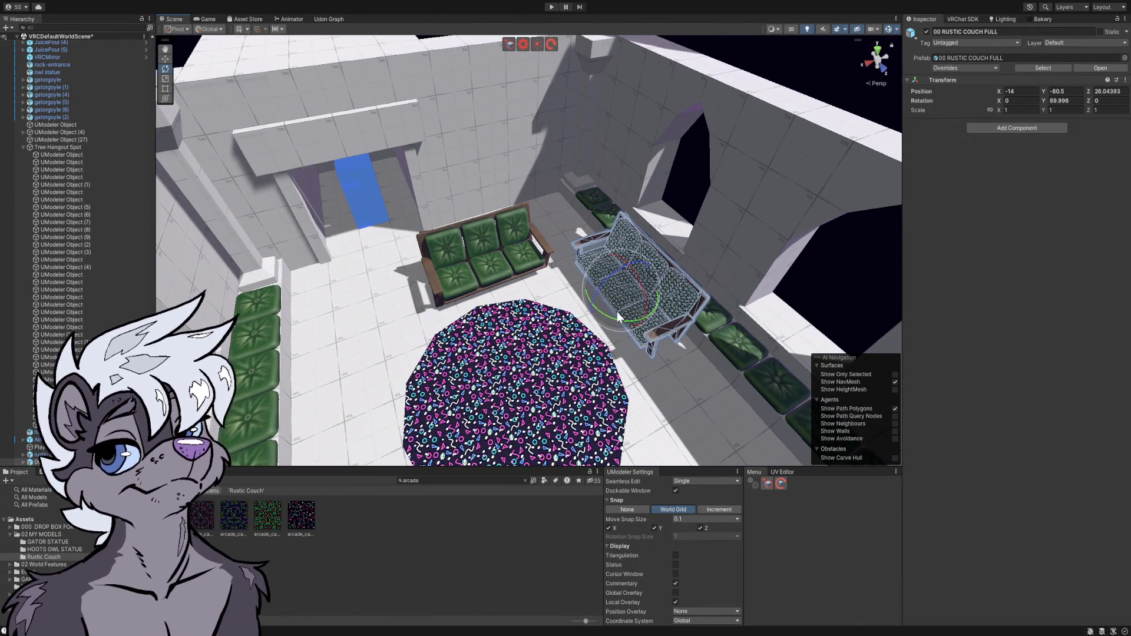
{"action": "mouse_move", "coordinate": [613, 317]}
{"action": "left_mouse_down"}
{"action": "mouse_move", "coordinate": [647, 323]}
{"action": "mouse_move", "coordinate": [614, 307]}
{"action": "left_mouse_up"}
{"action": "key", "text": "w"}
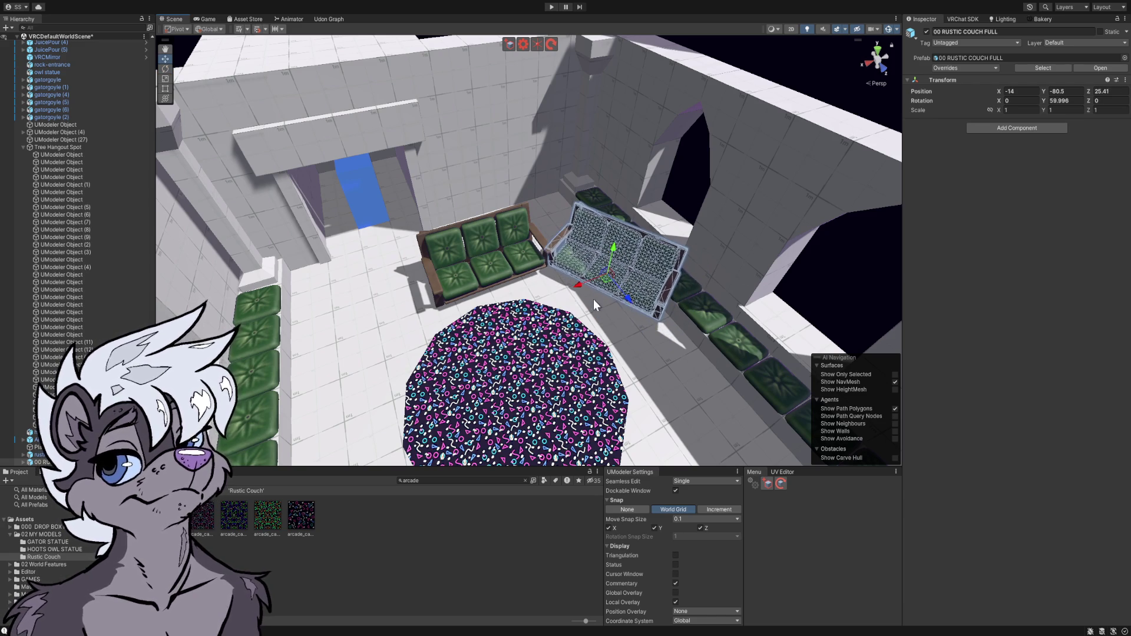
- Shift the centre couch slightly left and slide the right couch slightly along X and Z
{"action": "left_click", "coordinate": [495, 266]}
{"action": "left_click_drag", "start_coordinate": [488, 273], "coordinate": [447, 295]}
{"action": "left_click", "coordinate": [615, 284]}
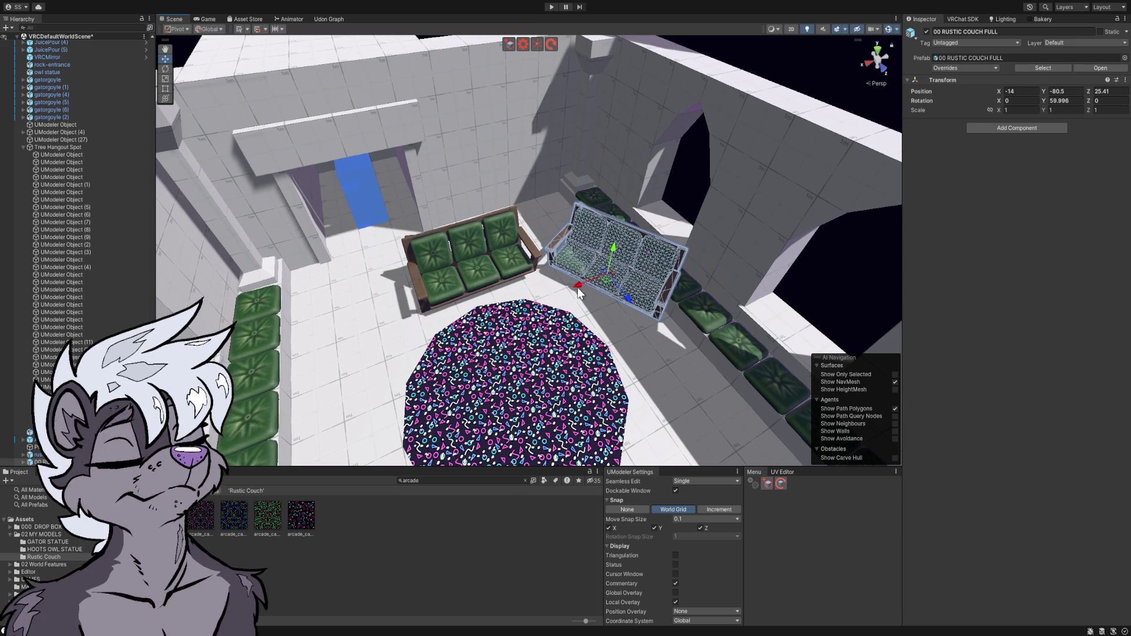
{"action": "left_click_drag", "start_coordinate": [577, 293], "coordinate": [568, 297]}
{"action": "left_click", "coordinate": [627, 306]}
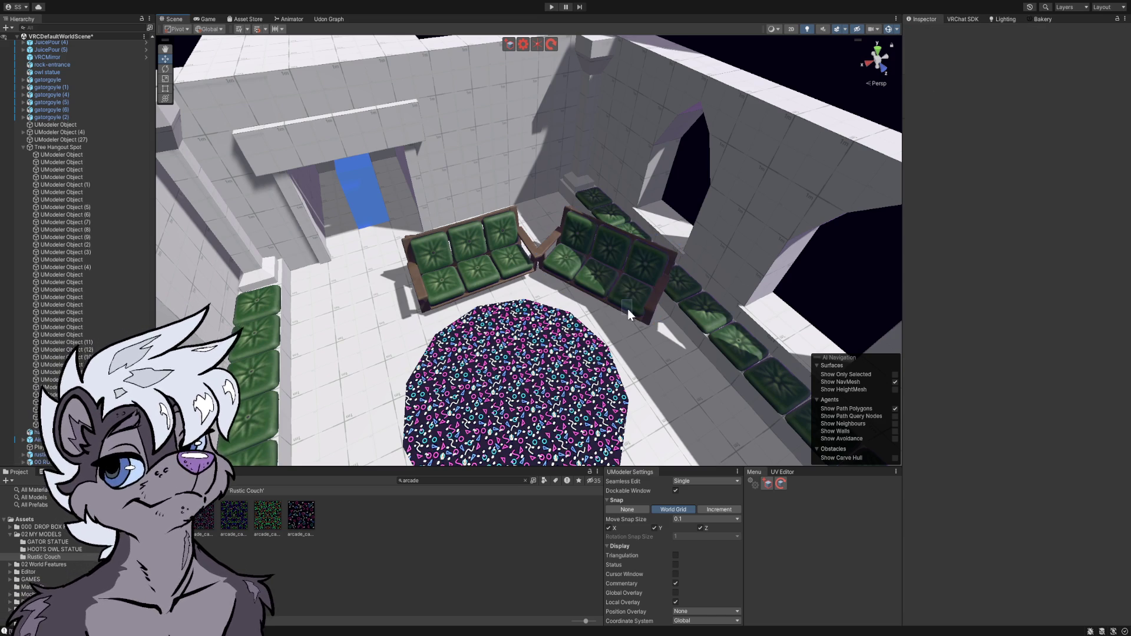
{"action": "left_click", "coordinate": [619, 296]}
{"action": "left_click_drag", "start_coordinate": [617, 305], "coordinate": [625, 321]}
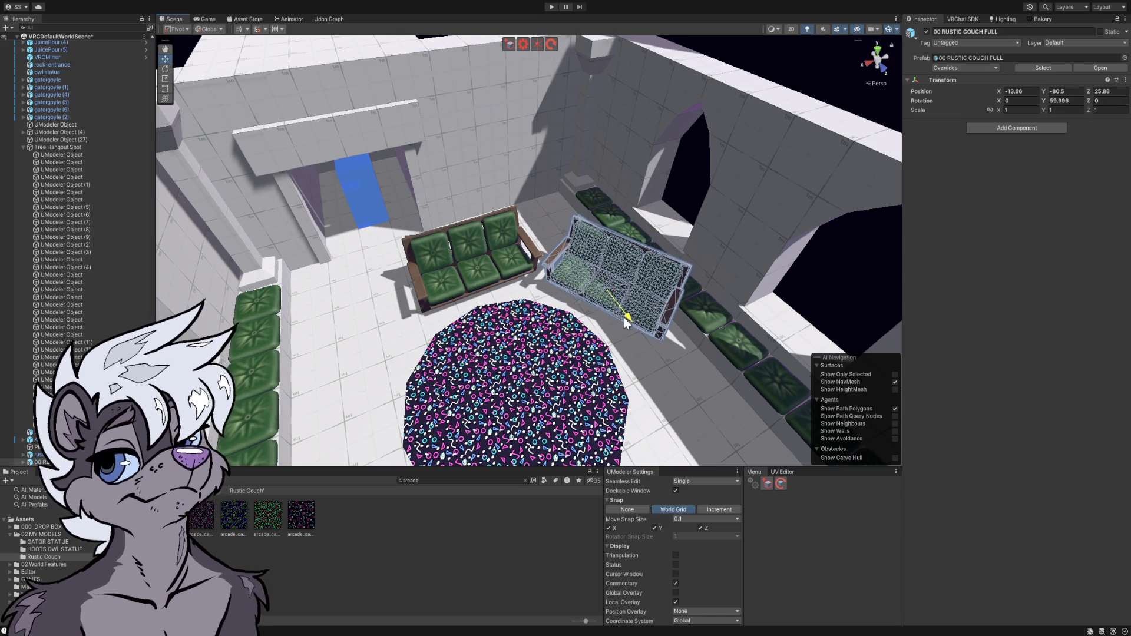
{"action": "key", "text": "f"}
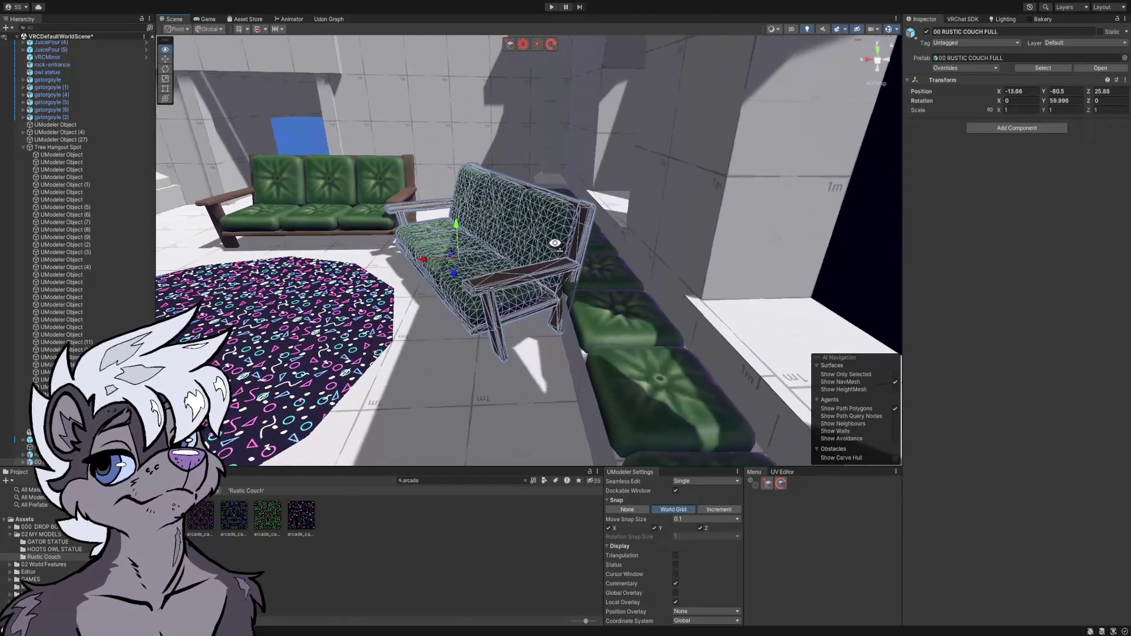
{"action": "mouse_move", "coordinate": [428, 267]}
{"action": "left_mouse_down"}
{"action": "mouse_move", "coordinate": [406, 268]}
{"action": "mouse_move", "coordinate": [539, 242]}
{"action": "left_mouse_up"}
- Move the other green couch along X beside the carpet
{"action": "left_click", "coordinate": [540, 246]}
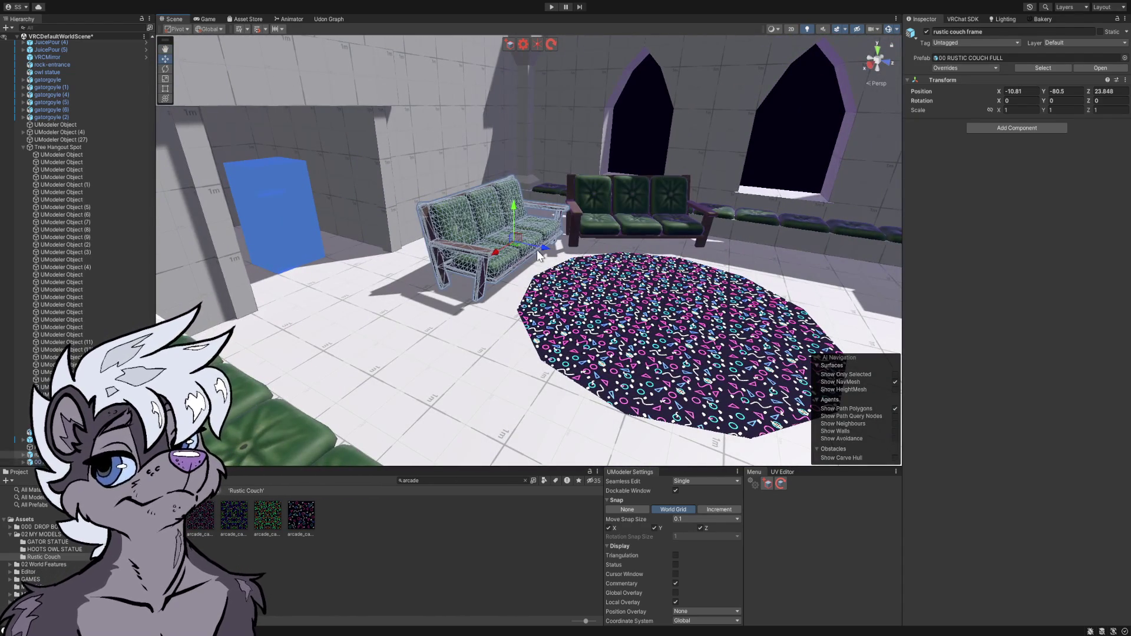
{"action": "left_click", "coordinate": [535, 250]}
{"action": "mouse_move", "coordinate": [521, 264]}
{"action": "left_mouse_down"}
{"action": "mouse_move", "coordinate": [513, 277]}
{"action": "mouse_move", "coordinate": [554, 268]}
{"action": "mouse_move", "coordinate": [477, 341]}
{"action": "mouse_move", "coordinate": [1130, 335]}
{"action": "left_mouse_up"}
{"action": "left_click", "coordinate": [488, 516]}
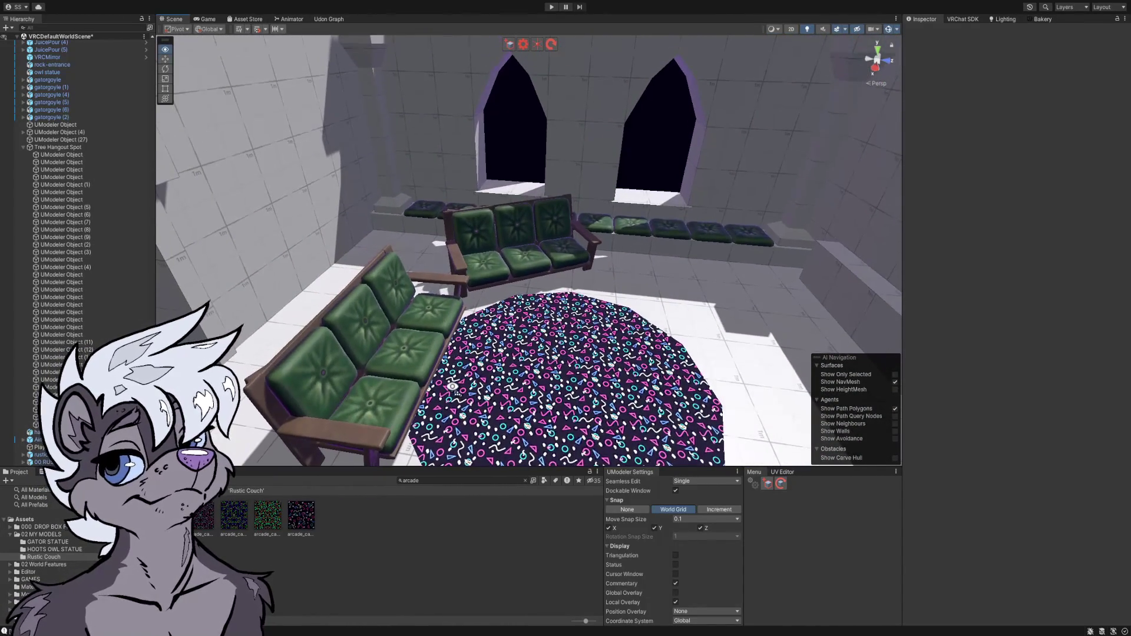
- Turn the back couch square to 89.996 degrees and shift it along Z
{"action": "left_click", "coordinate": [414, 342]}
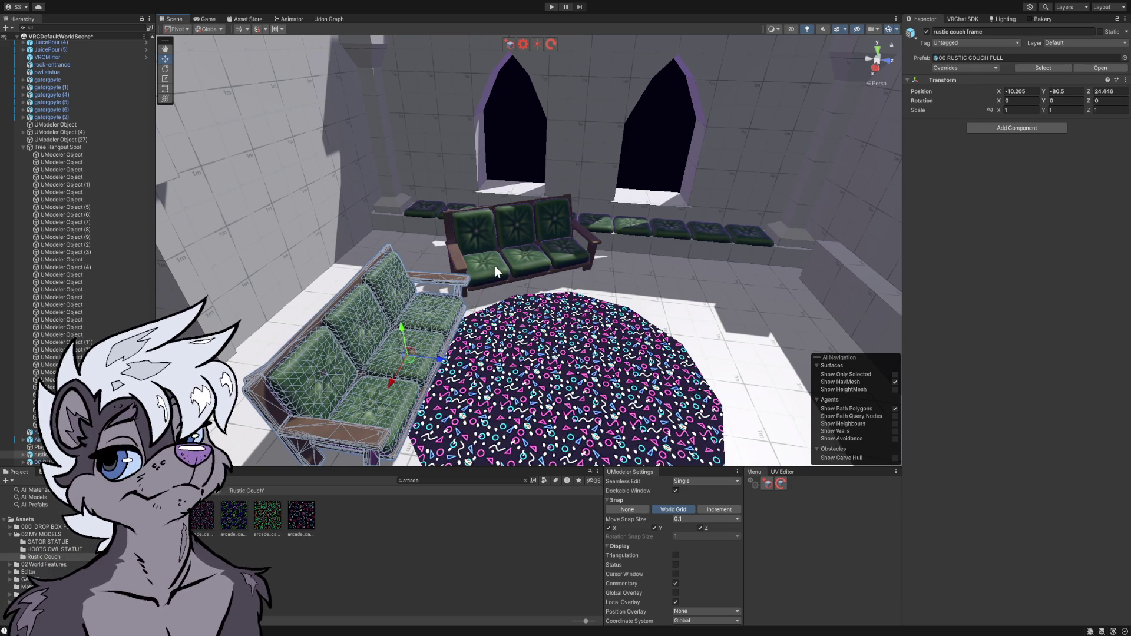
{"action": "left_click", "coordinate": [492, 275]}
{"action": "key", "text": "e"}
{"action": "left_click_drag", "start_coordinate": [497, 296], "coordinate": [514, 292]}
{"action": "key", "text": "w"}
{"action": "left_click_drag", "start_coordinate": [509, 263], "coordinate": [573, 287]}
- Move the left green couch along X and fine-tune its placement by the rug
{"action": "left_click", "coordinate": [457, 345]}
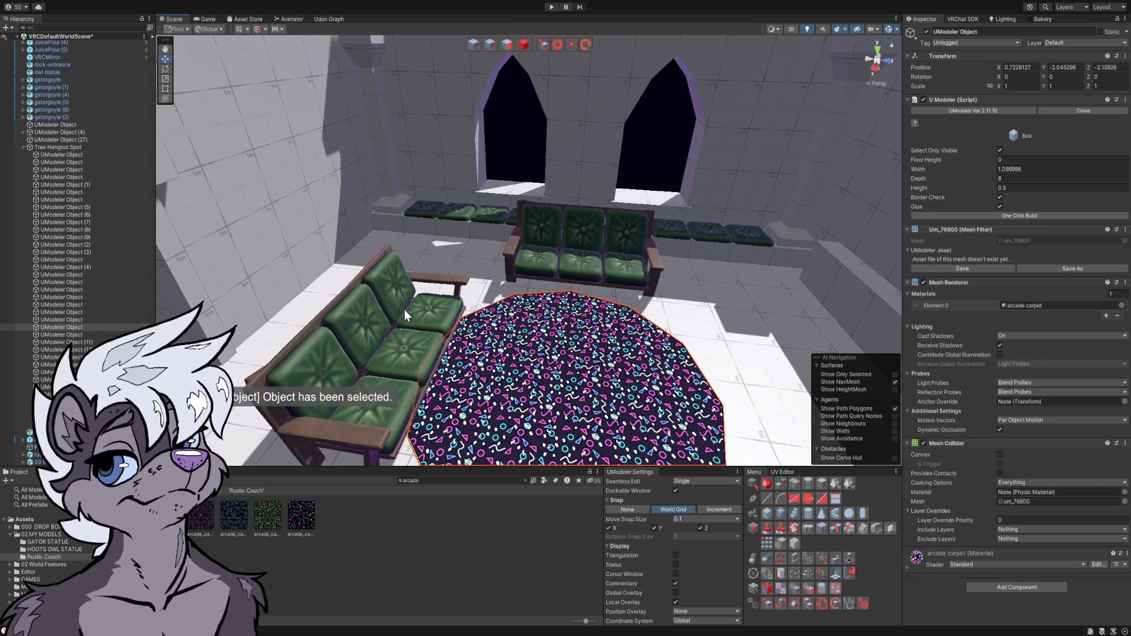
{"action": "left_click", "coordinate": [523, 46]}
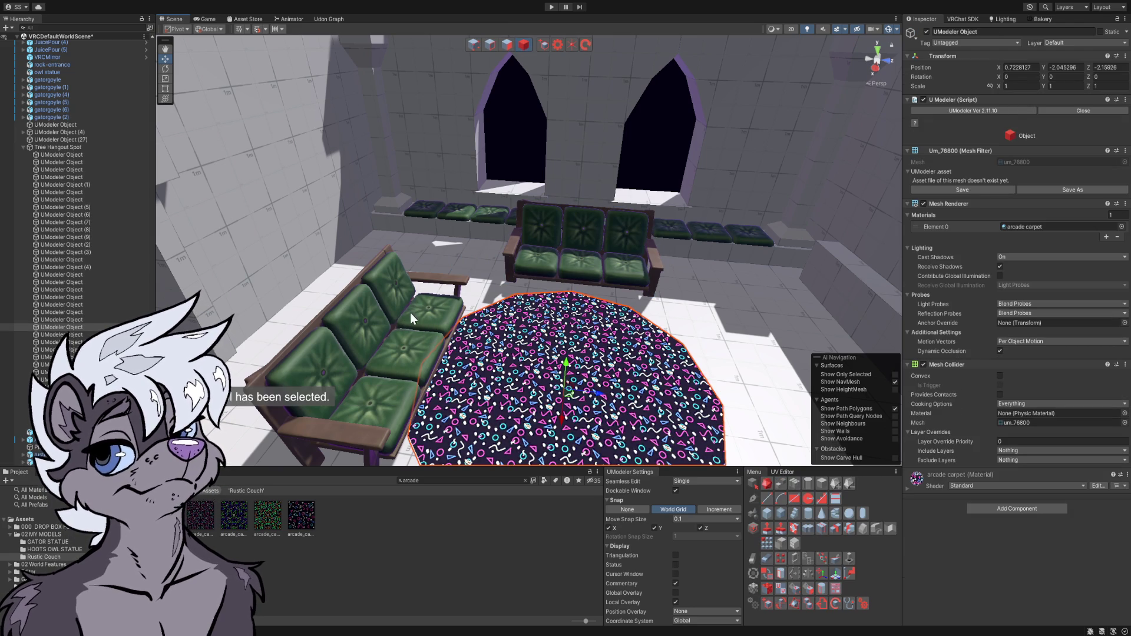
{"action": "left_click", "coordinate": [428, 309]}
{"action": "mouse_move", "coordinate": [394, 382]}
{"action": "left_mouse_down"}
{"action": "mouse_move", "coordinate": [415, 320]}
{"action": "mouse_move", "coordinate": [433, 310]}
{"action": "mouse_move", "coordinate": [444, 333]}
{"action": "left_mouse_up"}
{"action": "key", "text": "e"}
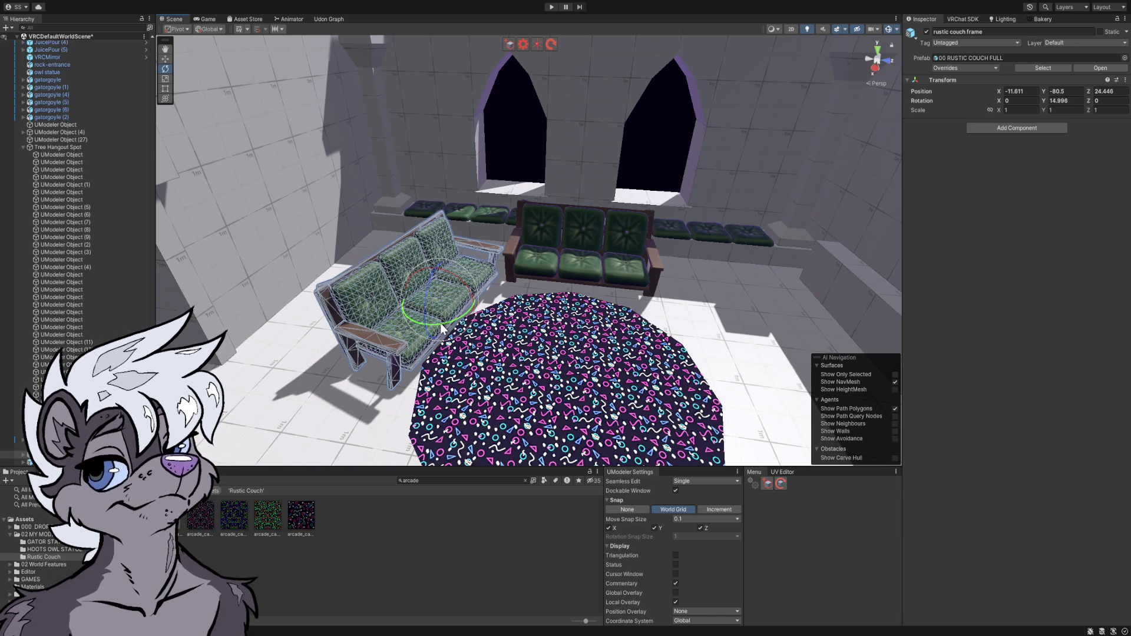
{"action": "left_click_drag", "start_coordinate": [453, 307], "coordinate": [459, 308]}
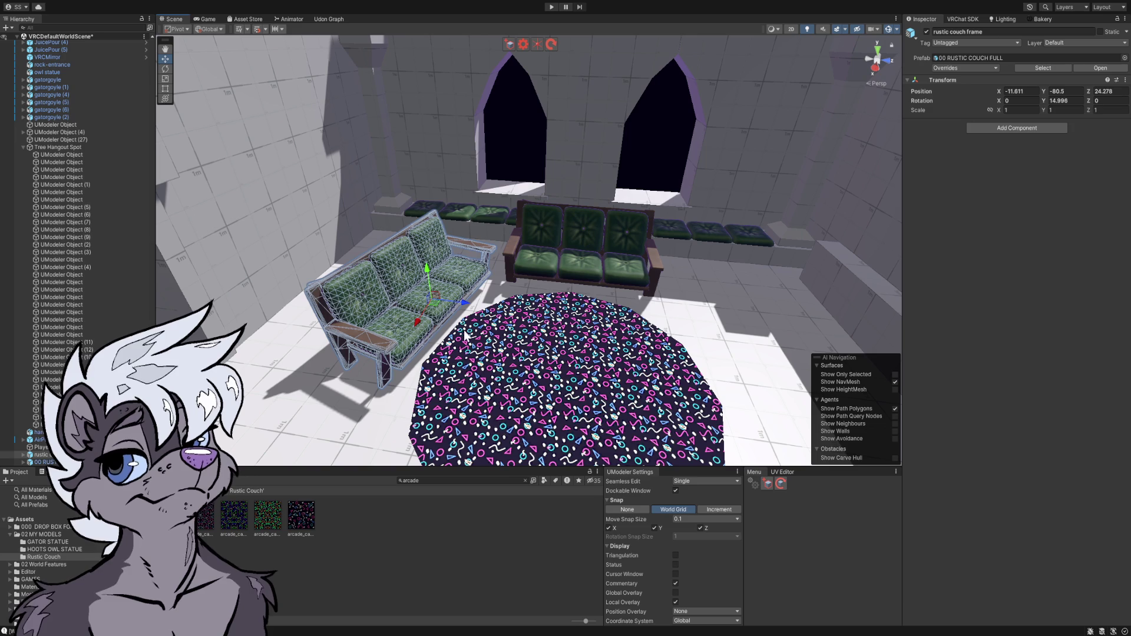
{"action": "left_click", "coordinate": [497, 532]}
{"action": "mouse_move", "coordinate": [512, 377]}
{"action": "left_mouse_down"}
{"action": "mouse_move", "coordinate": [533, 373]}
{"action": "mouse_move", "coordinate": [146, 284]}
{"action": "mouse_move", "coordinate": [12, 291]}
{"action": "mouse_move", "coordinate": [963, 287]}
{"action": "mouse_move", "coordinate": [911, 280]}
{"action": "mouse_move", "coordinate": [811, 376]}
{"action": "mouse_move", "coordinate": [682, 386]}
{"action": "mouse_move", "coordinate": [666, 281]}
{"action": "mouse_move", "coordinate": [654, 268]}
{"action": "mouse_move", "coordinate": [631, 284]}
{"action": "left_mouse_up"}
- Undo the right couch's last rotation and angle it 15 degrees toward the rug instead
{"action": "left_click", "coordinate": [671, 263]}
{"action": "key", "text": "e"}
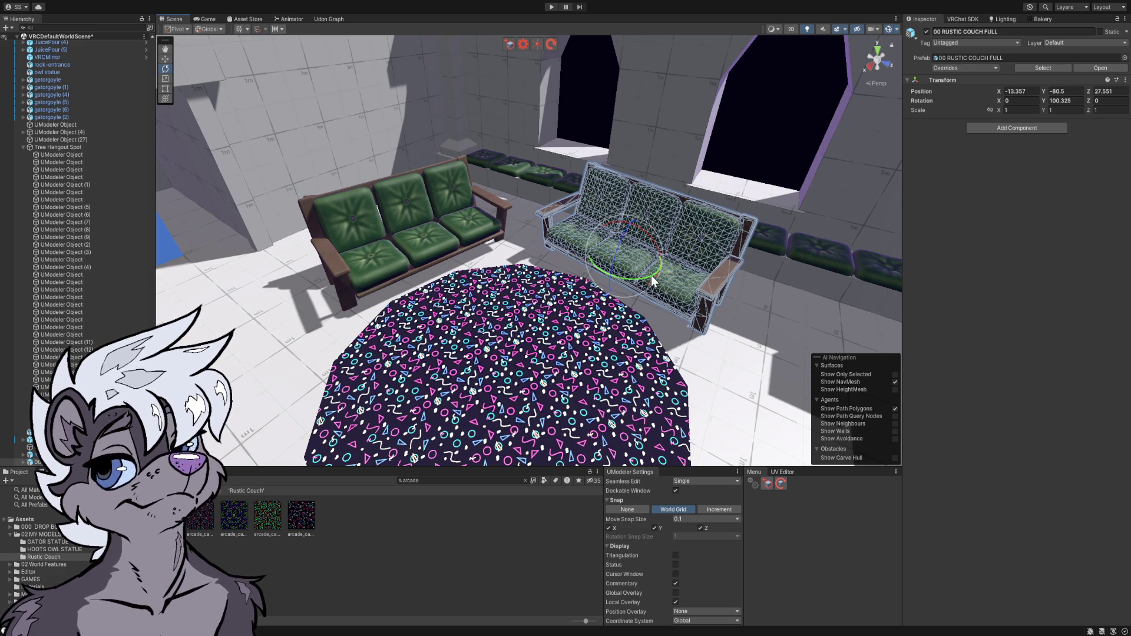
{"action": "key", "text": "ctrl+z"}
{"action": "mouse_move", "coordinate": [647, 282]}
{"action": "left_mouse_down"}
{"action": "mouse_move", "coordinate": [611, 285]}
{"action": "mouse_move", "coordinate": [659, 274]}
{"action": "left_mouse_up"}
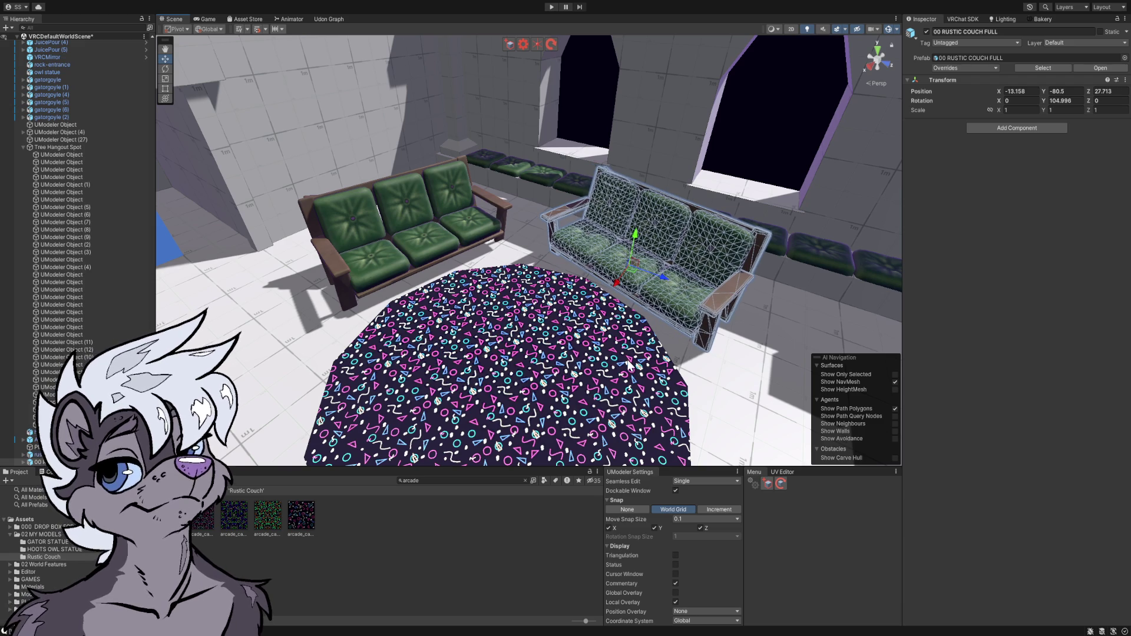
{"action": "left_click", "coordinate": [542, 533]}
{"action": "mouse_move", "coordinate": [594, 353]}
{"action": "left_mouse_down"}
{"action": "mouse_move", "coordinate": [650, 360]}
{"action": "mouse_move", "coordinate": [617, 352]}
{"action": "mouse_move", "coordinate": [589, 399]}
{"action": "left_mouse_up"}
- Select the patterned rug and pick the UModeler Cylinder tool
{"action": "left_click", "coordinate": [566, 353]}
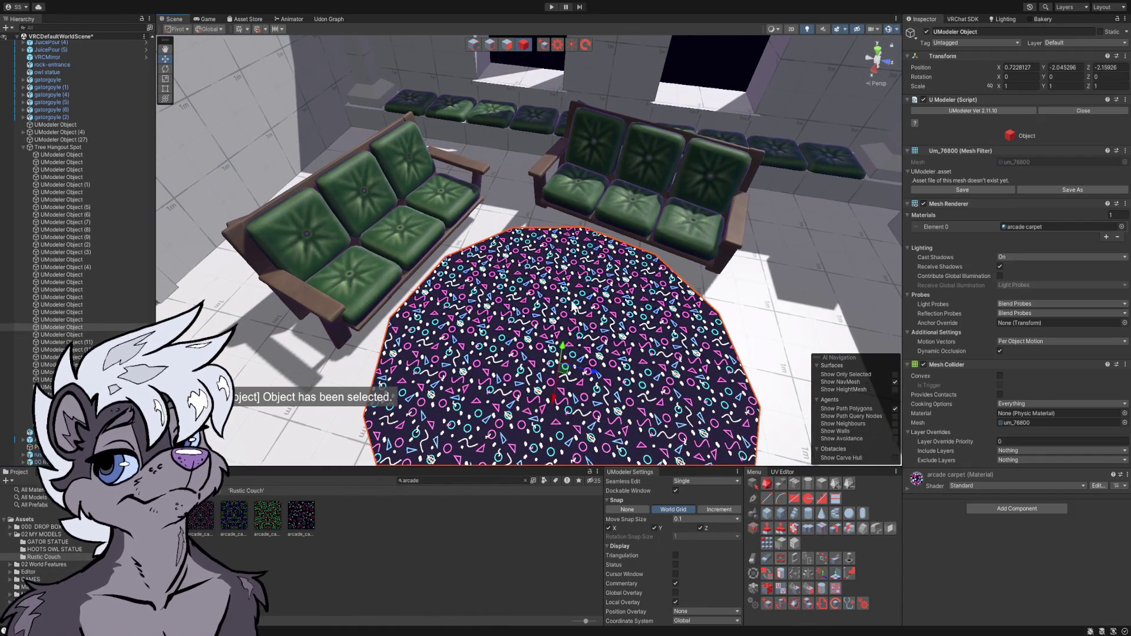
{"action": "left_click", "coordinate": [544, 46]}
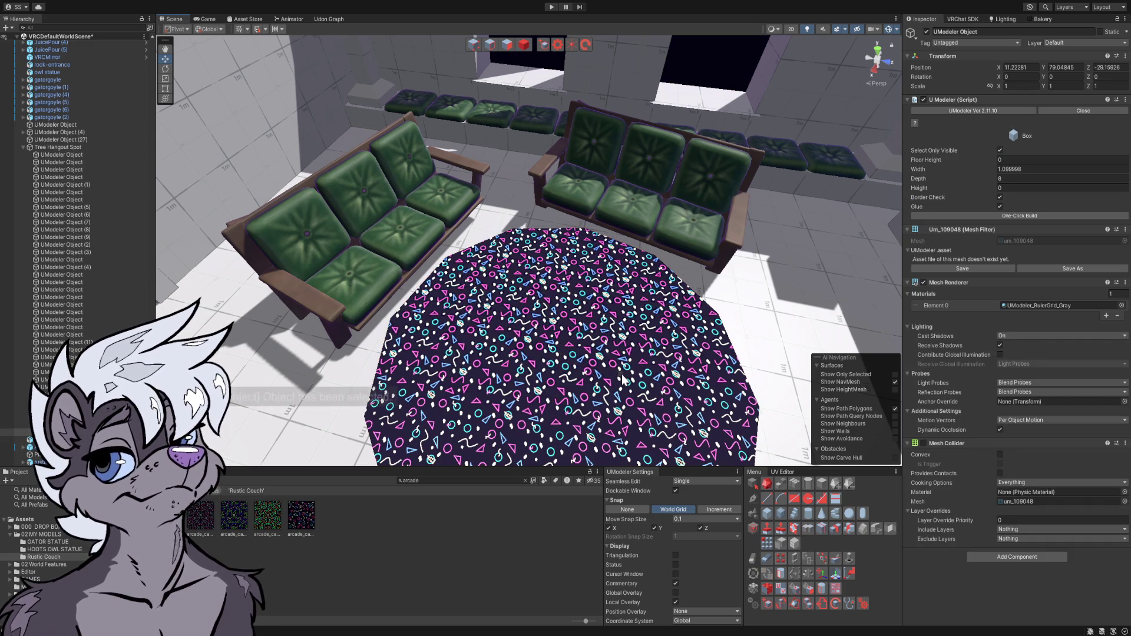
{"action": "left_click", "coordinate": [808, 515]}
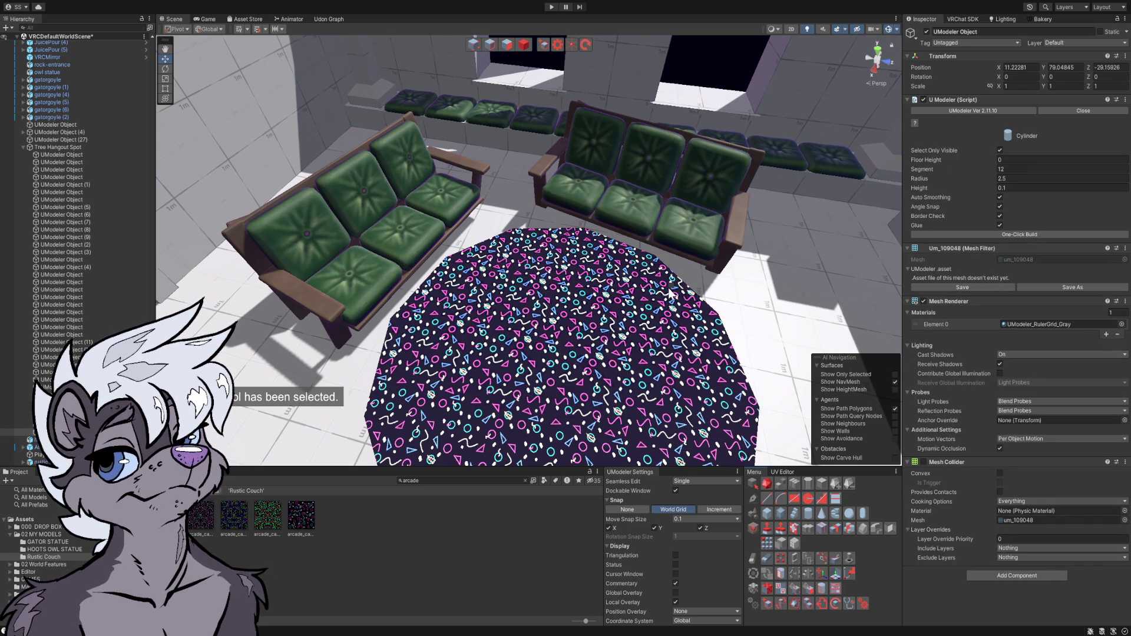